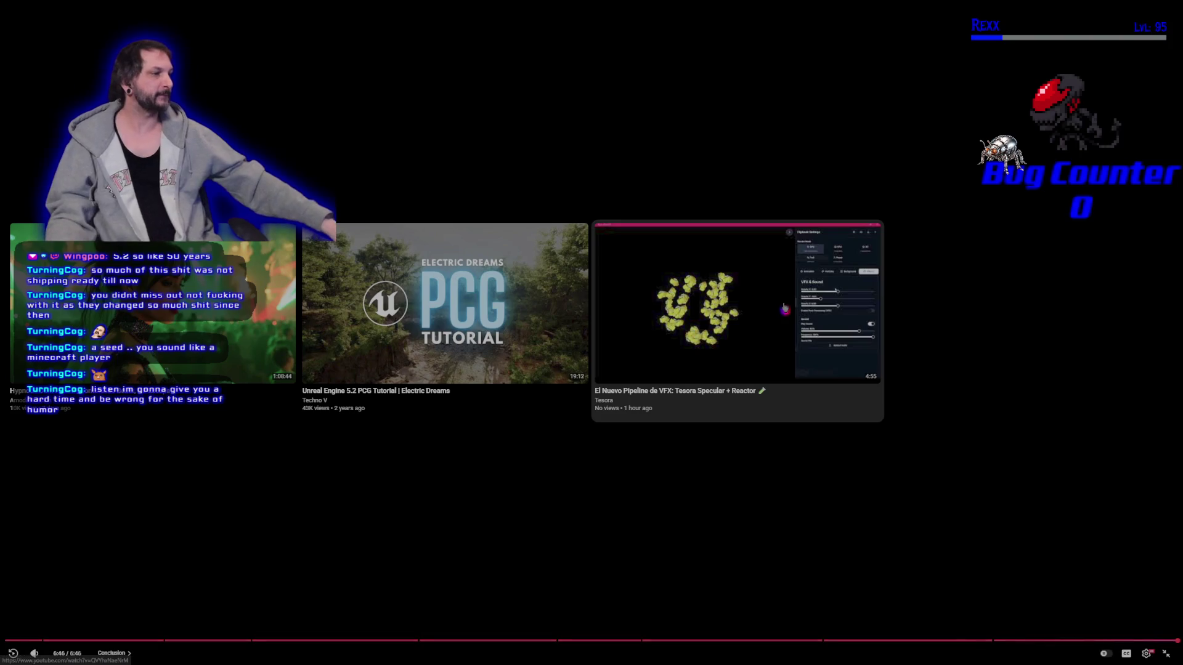
Close the finished Electric Dreams video tab and open the 'PCG: First Steps to Advanced Development' result
left_click(1166, 653)
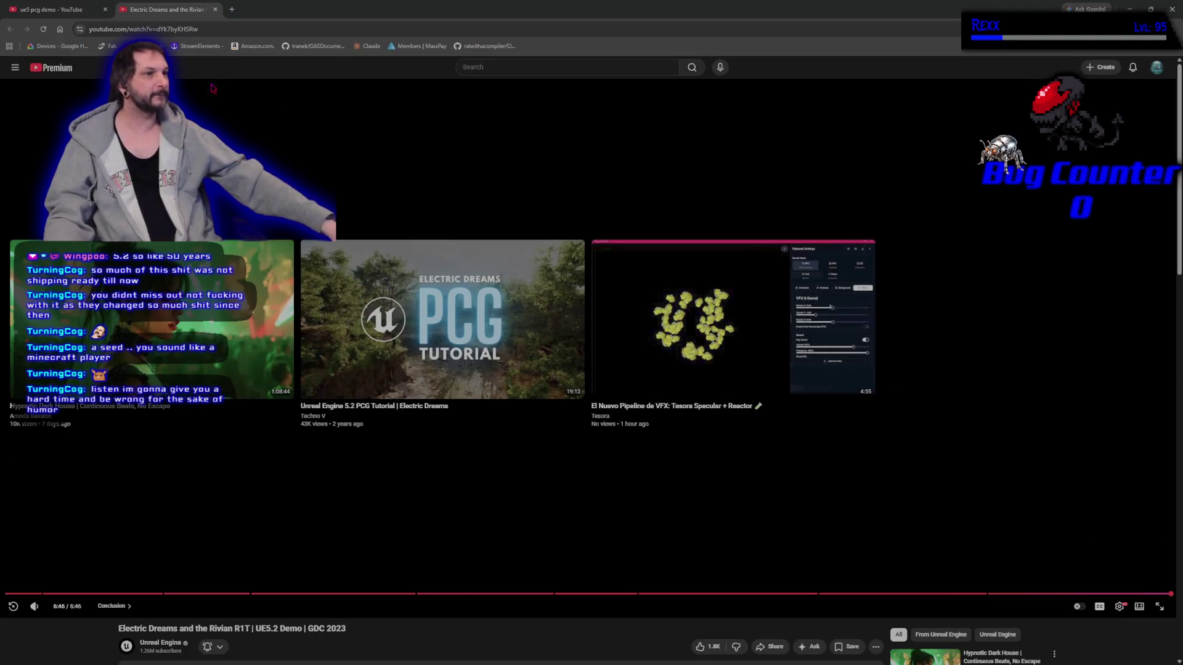
key("ctrl+w")
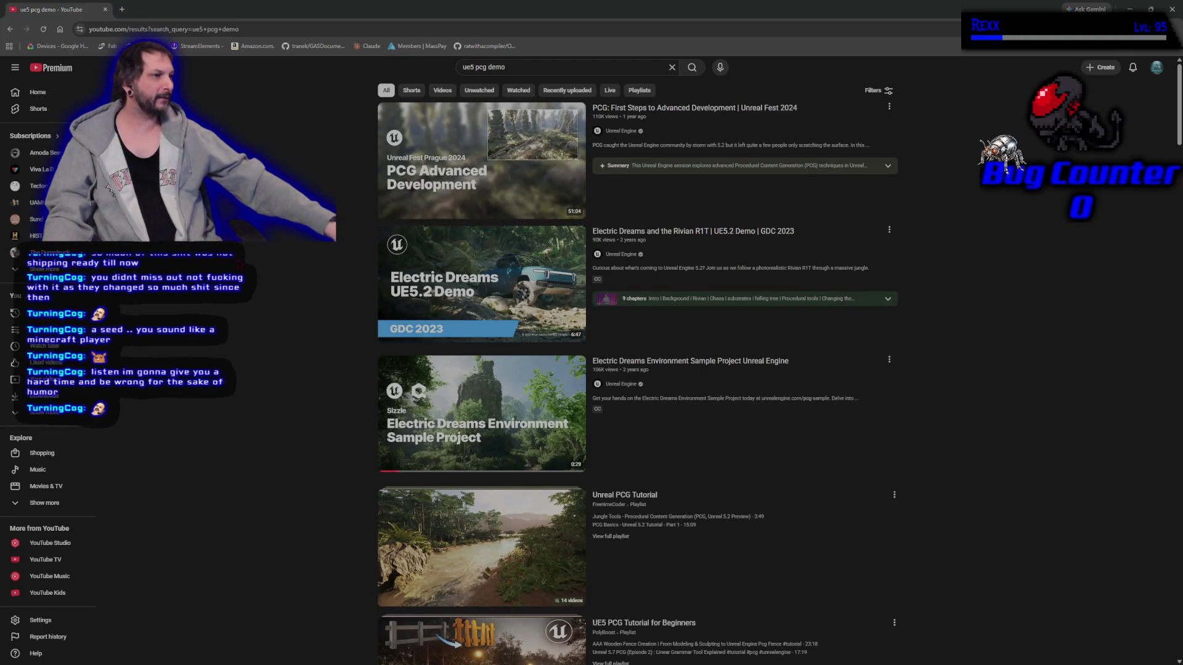
mouse_move(508, 174)
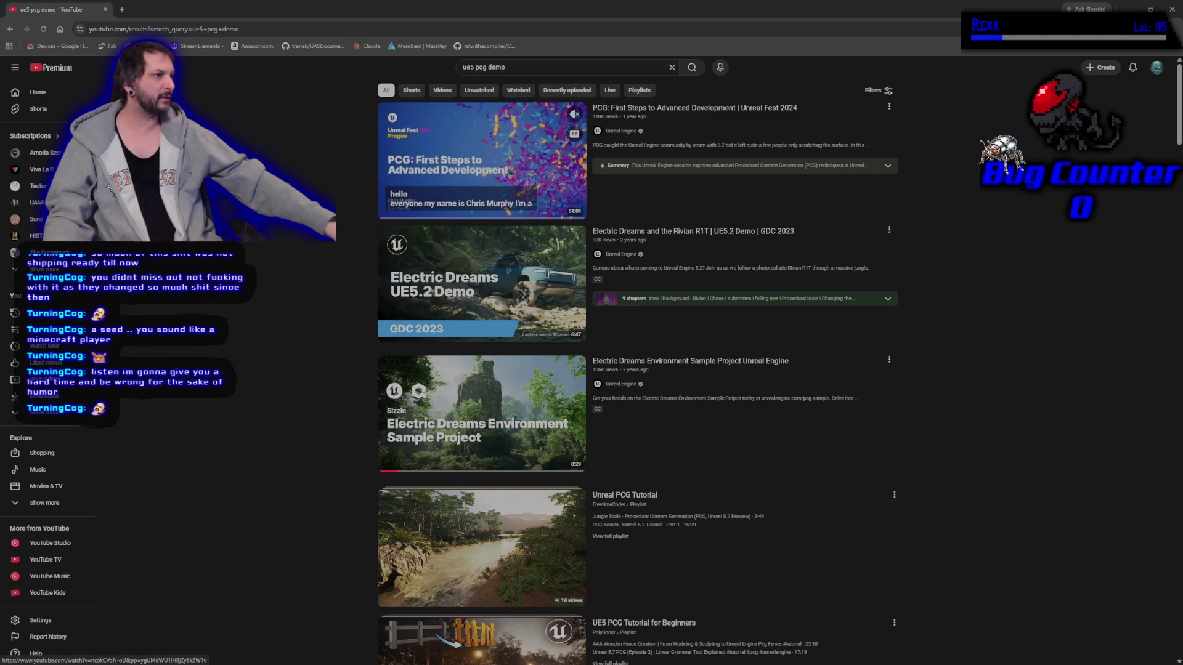
left_click(509, 173)
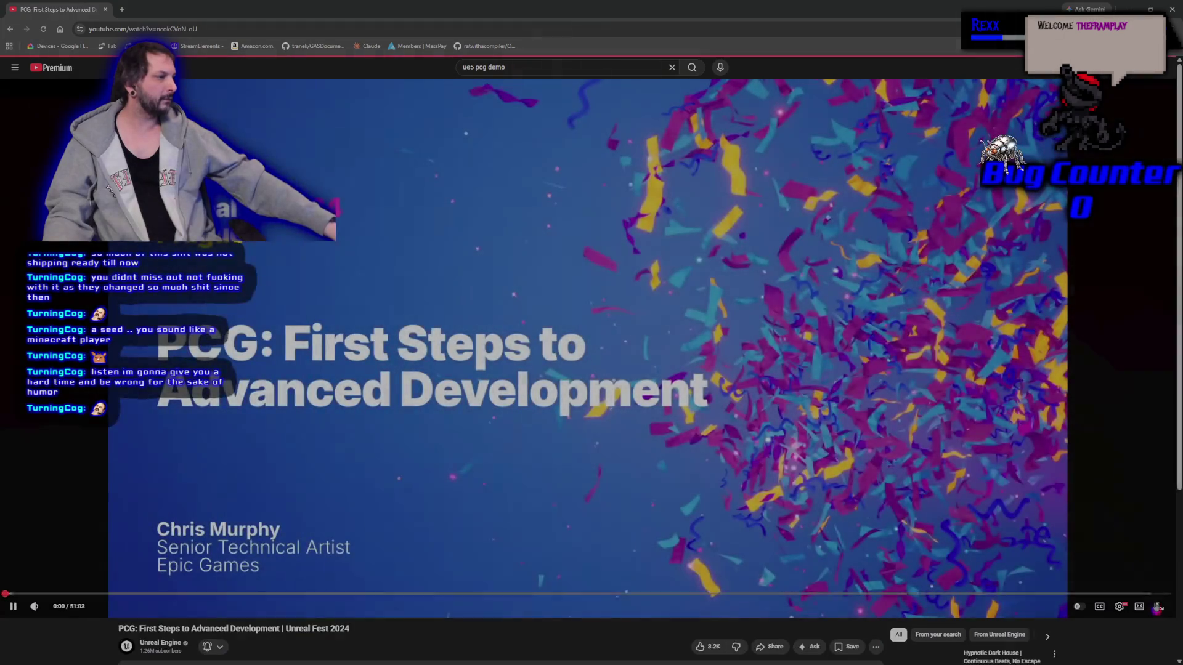
Play the PCG talk full screen, pausing briefly at 0:10 before resuming
left_click(1158, 607)
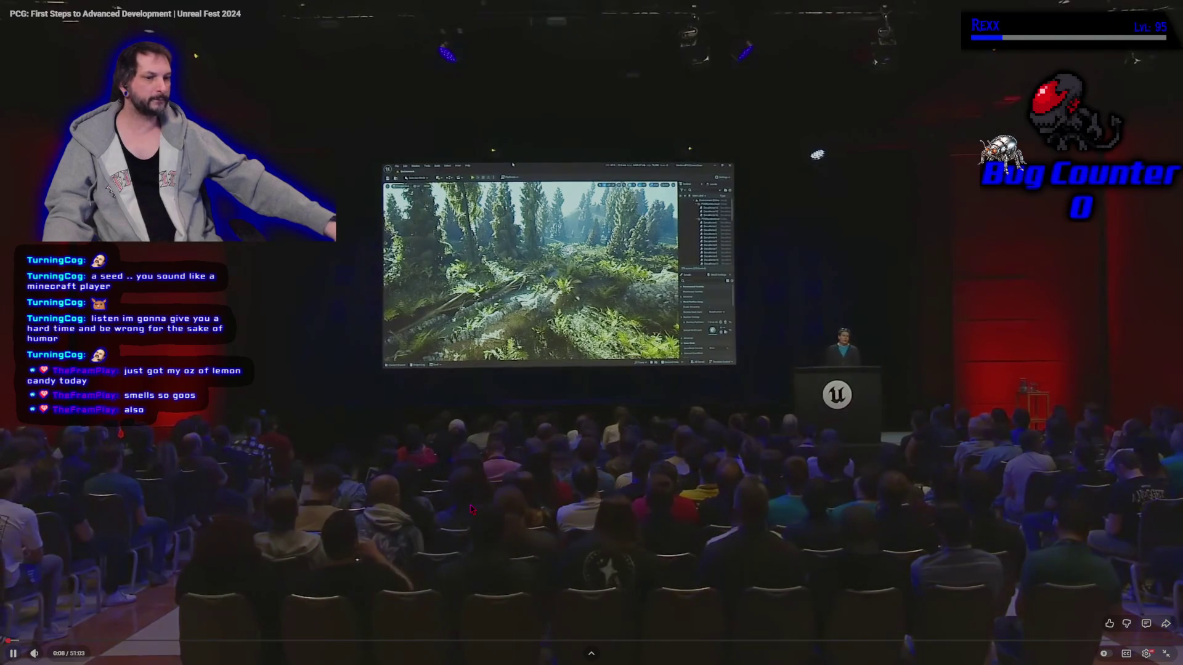
left_click(471, 509)
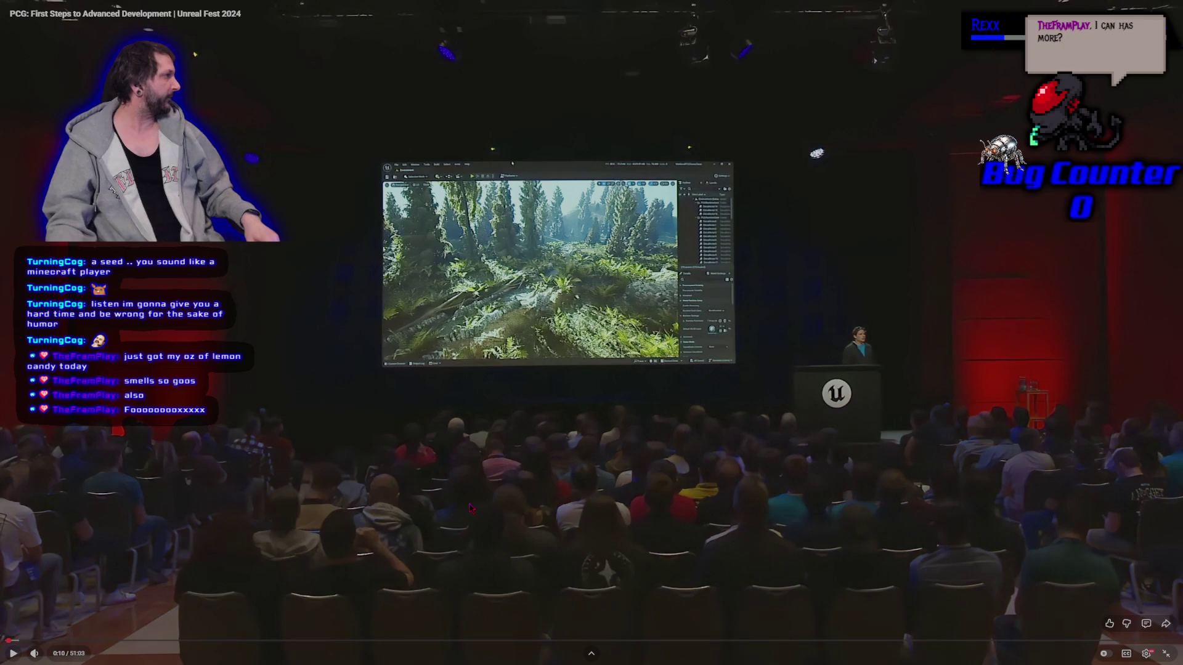
mouse_move(469, 507)
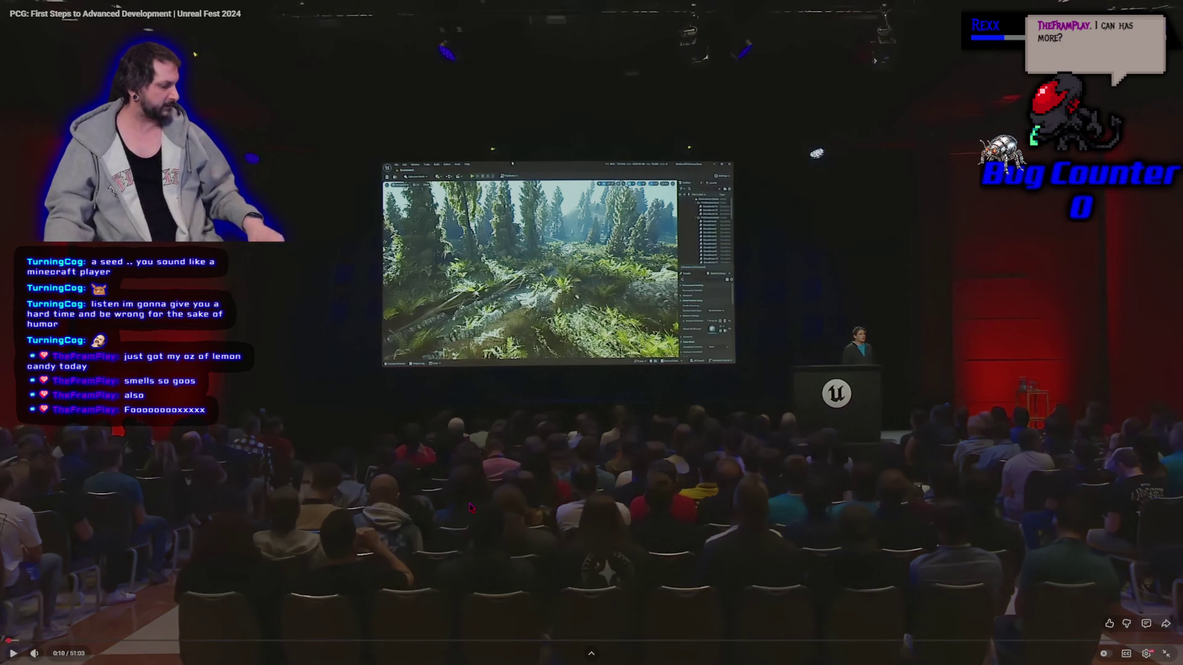
left_click(469, 507)
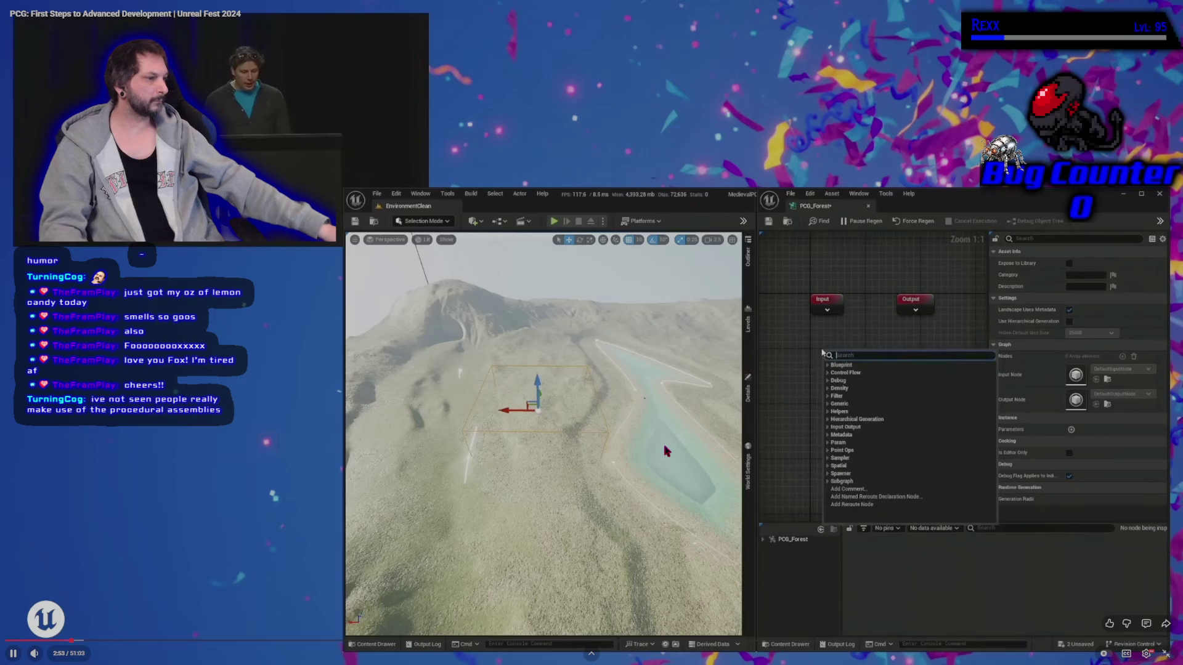
Exit full screen on the PCG talk at 2:53
key("Escape")
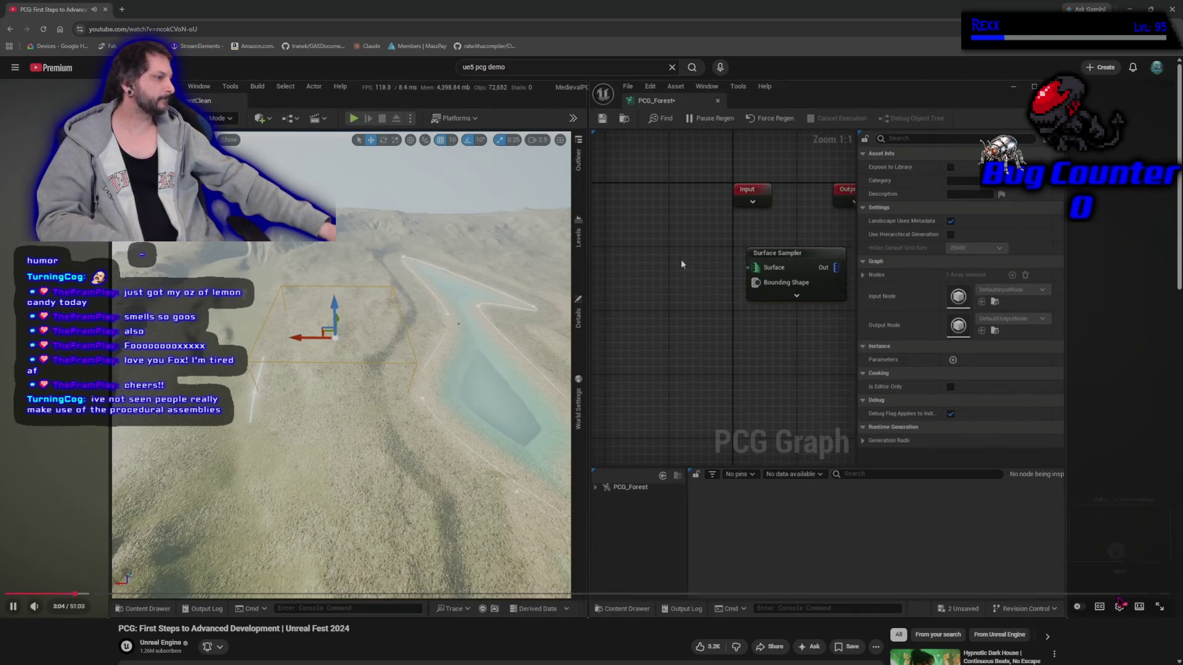
Set the PCG talk to 1080p Premium quality and open YouTube home in a new tab
left_click(1120, 606)
left_click(1102, 582)
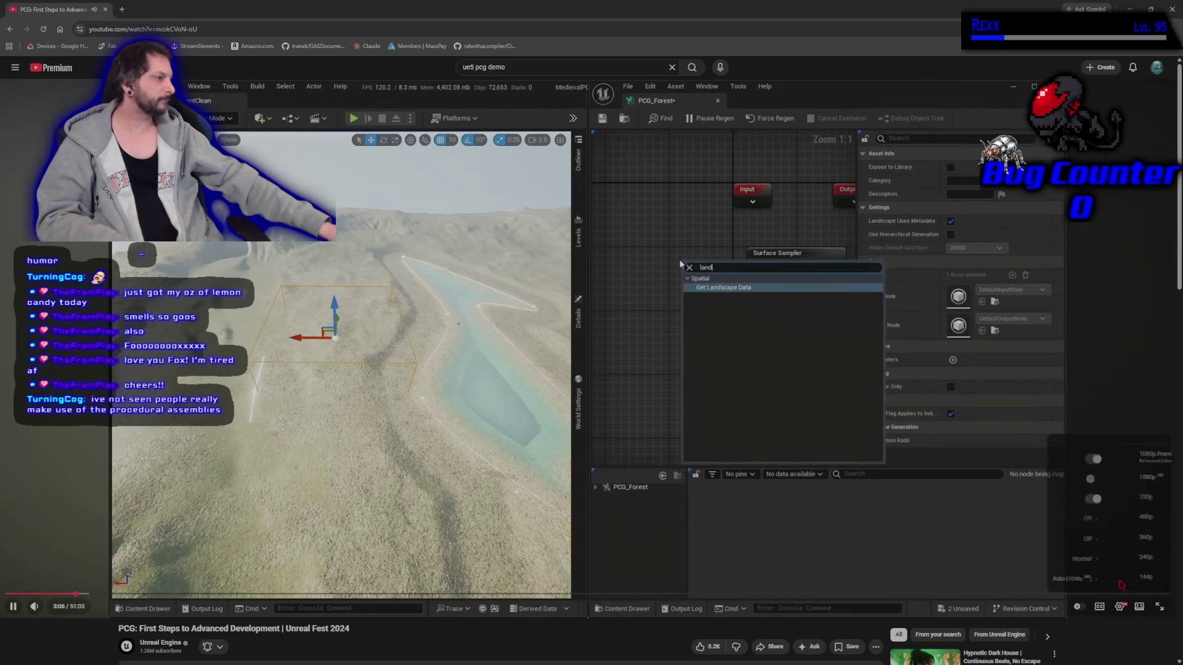
left_click(1102, 457)
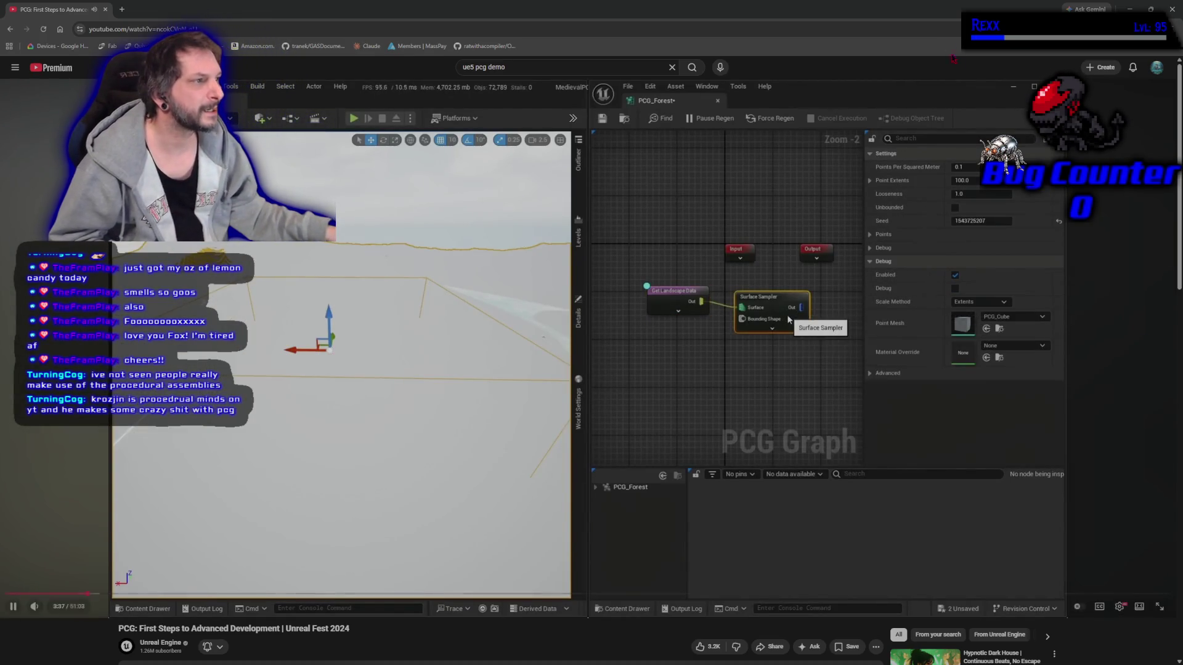
middle_click(72, 76)
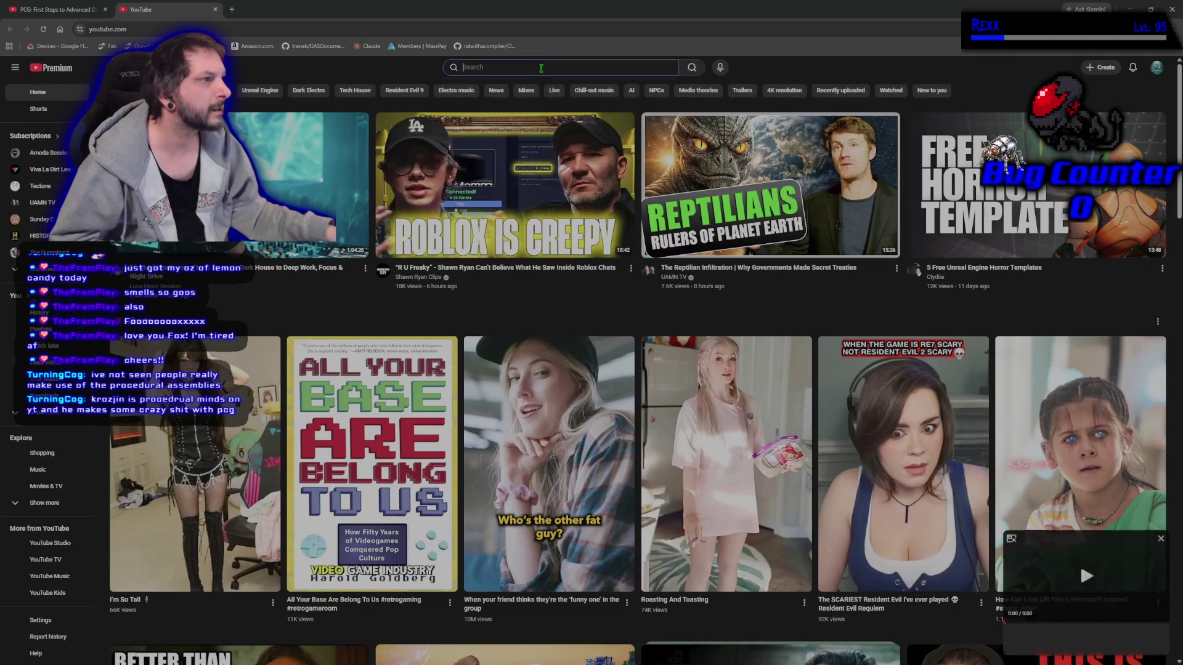
Search YouTube for 'procedural minds'
left_click(548, 67)
type("pr")
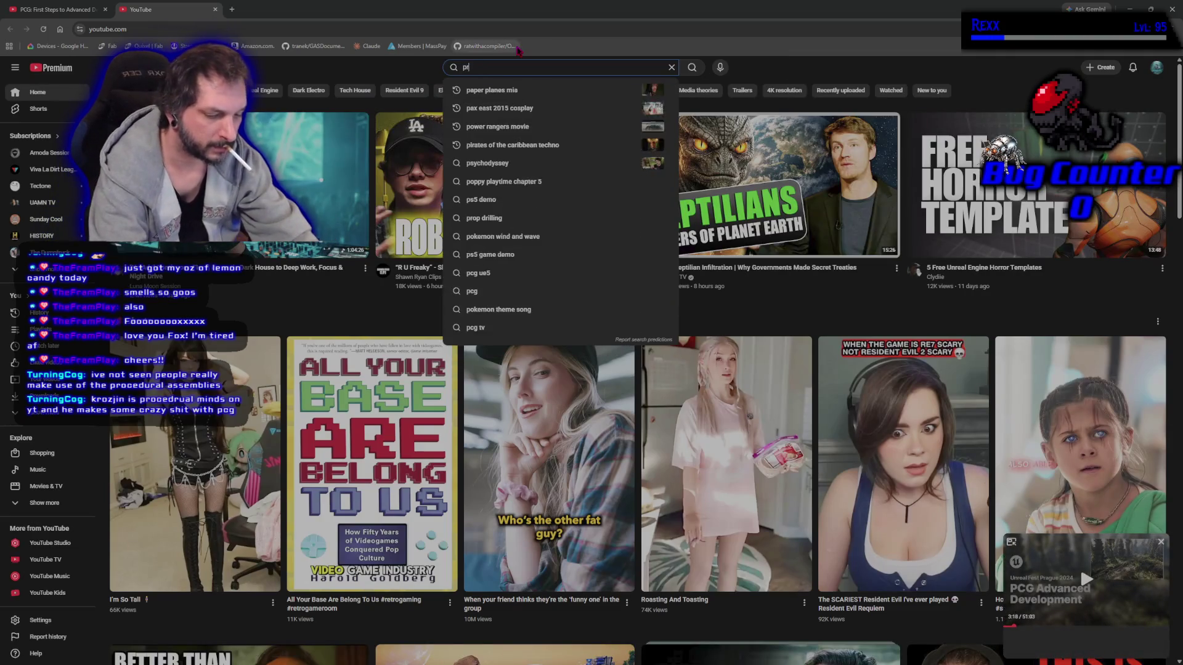
key("Escape")
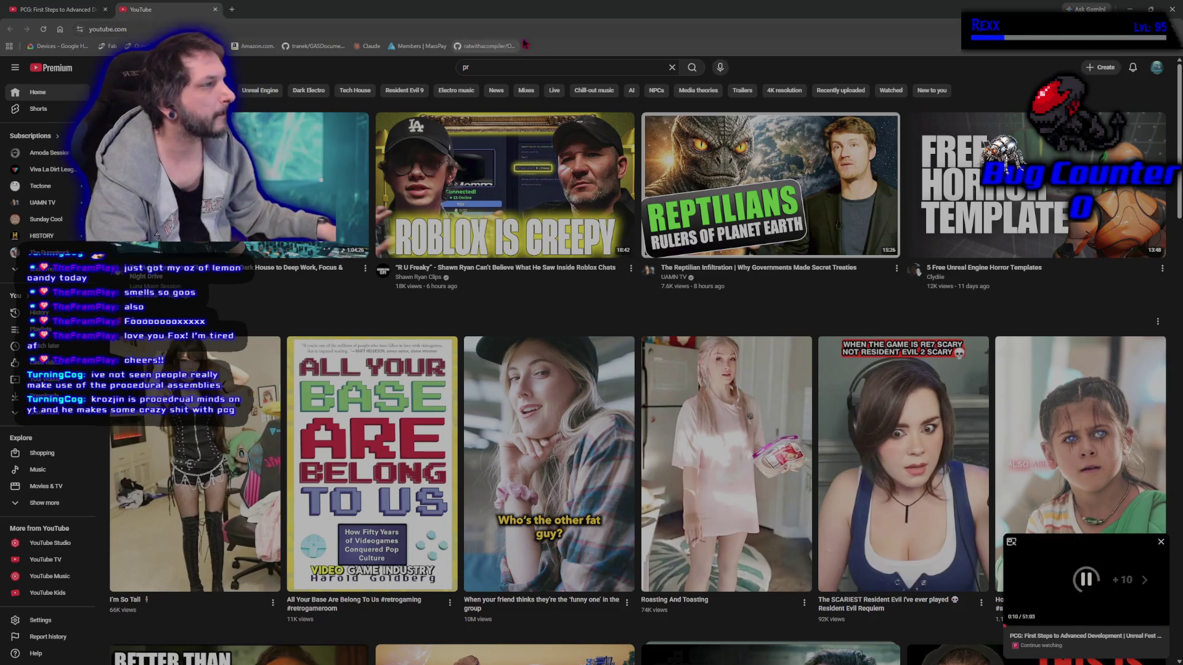
left_click(509, 69)
type("oced")
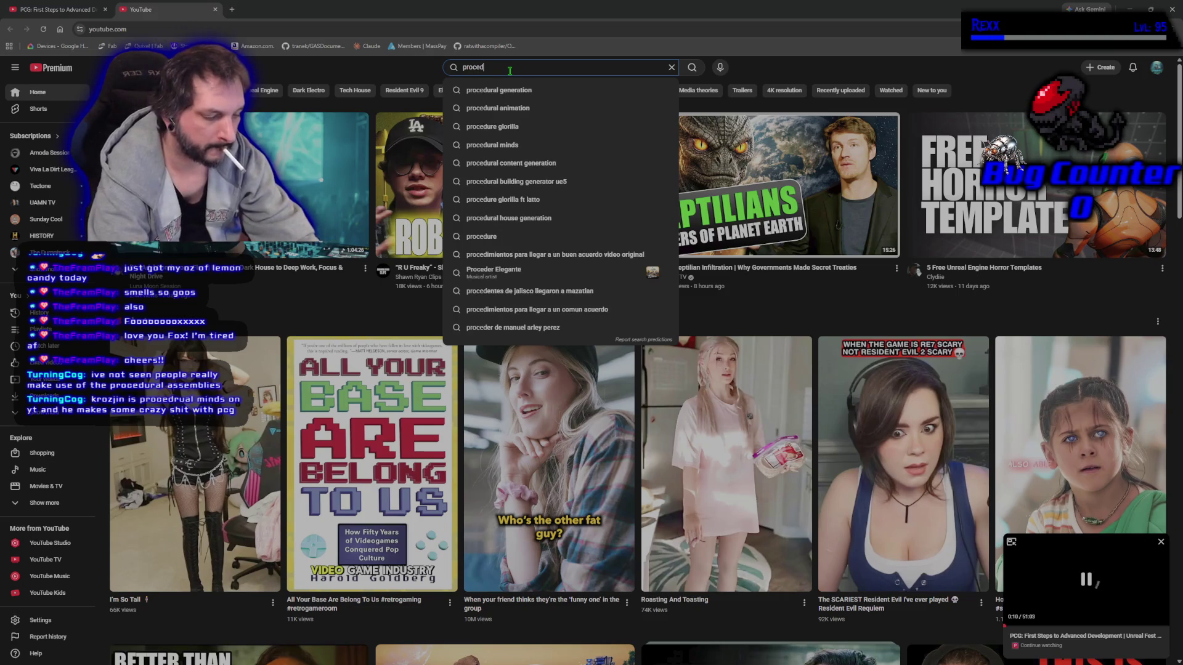
type("ural mind")
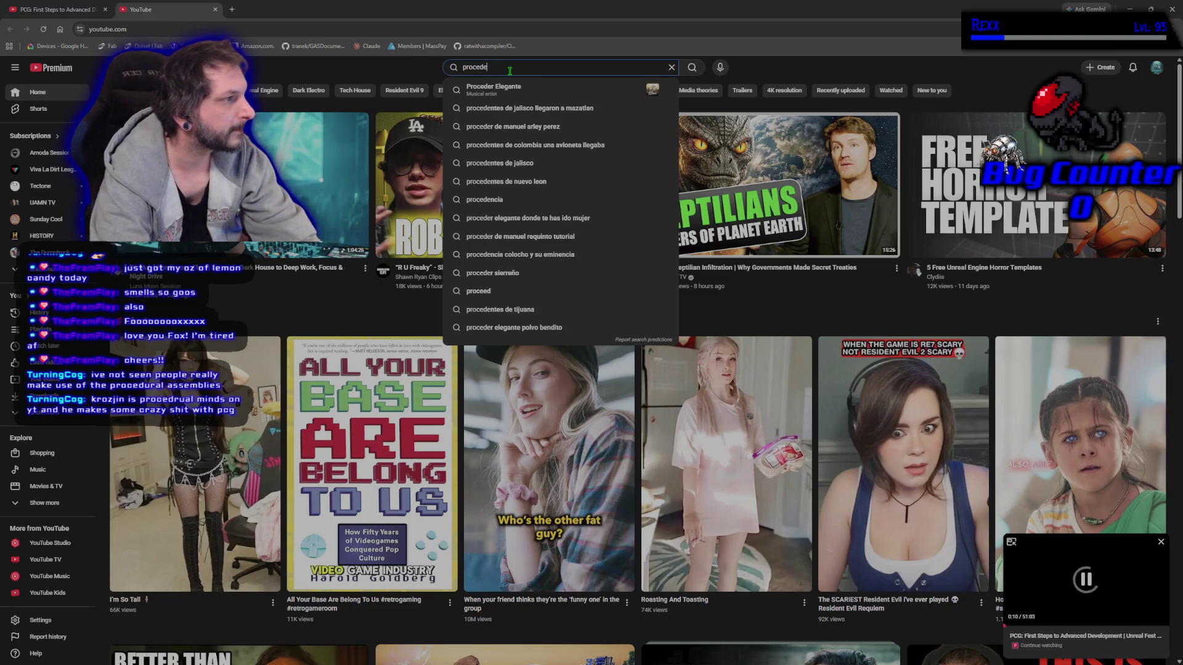
type("s")
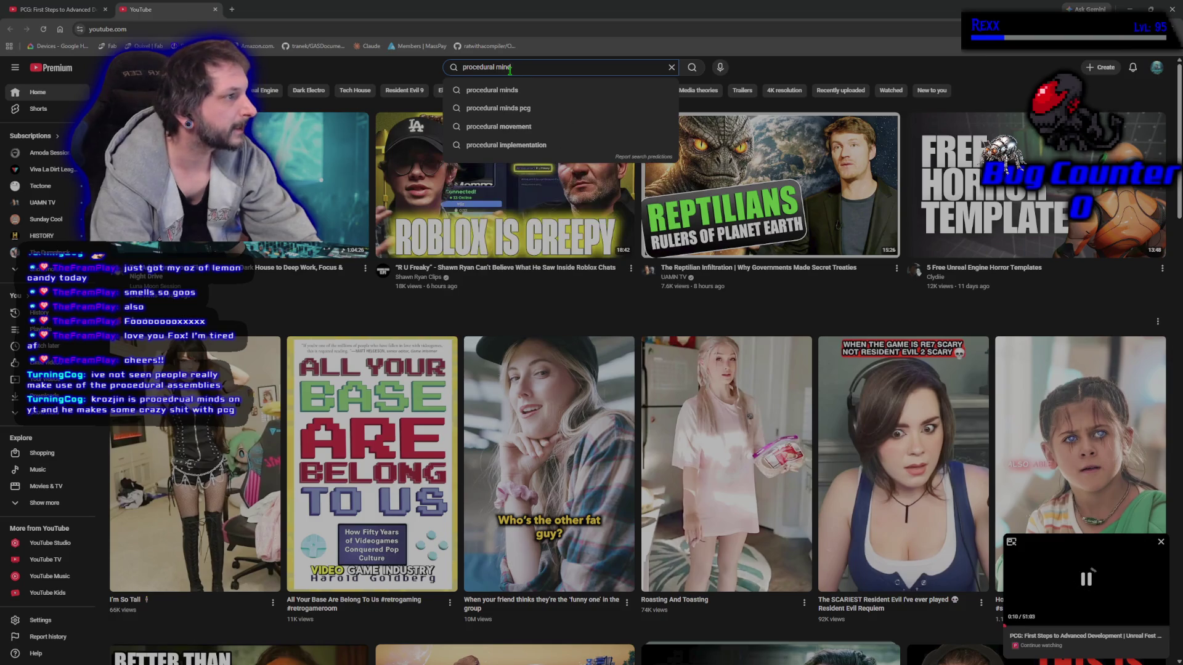
key("Return")
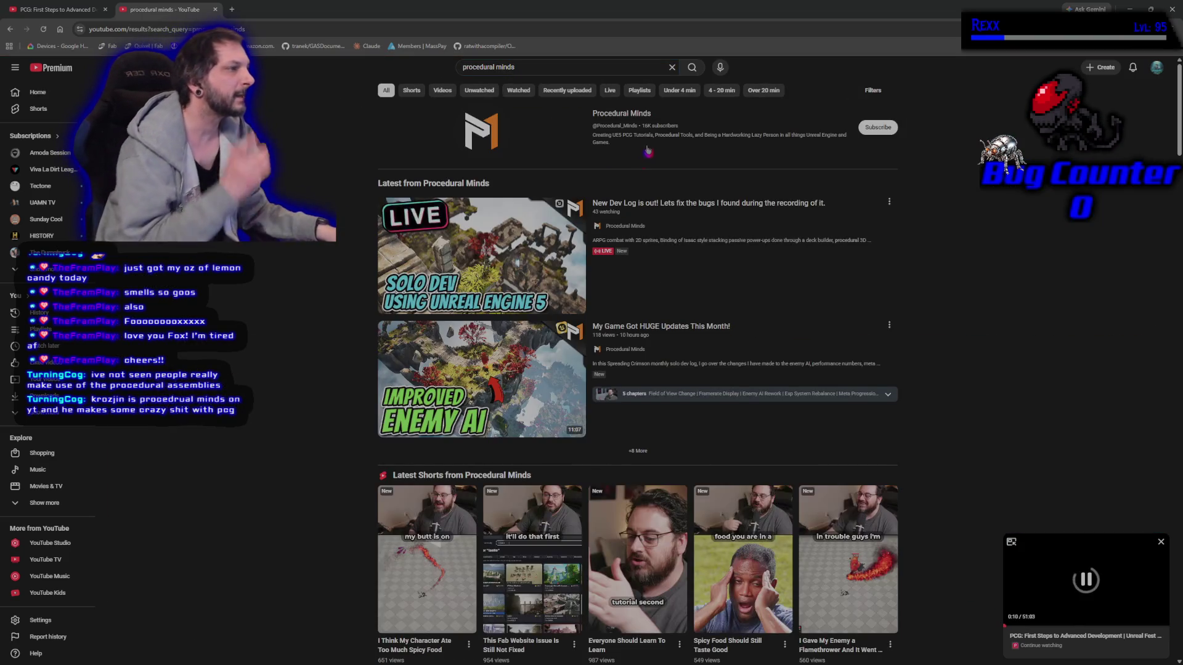
Subscribe to the Procedural Minds channel and open its Twitch link in a new tab
left_click(641, 114)
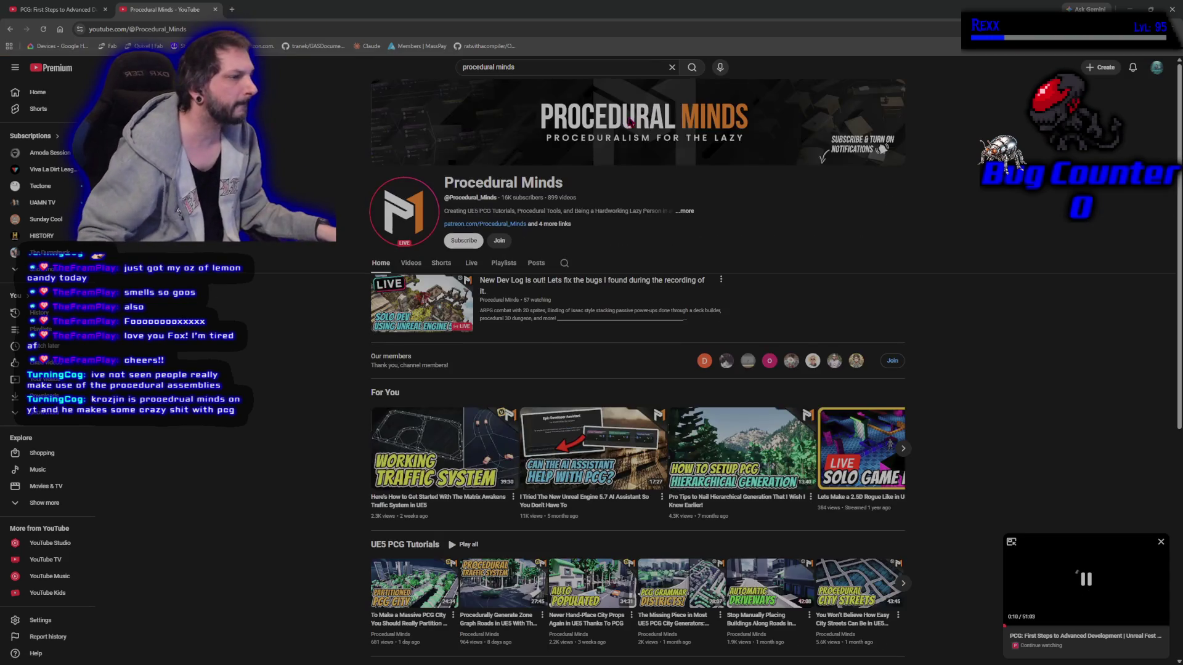
left_click(463, 240)
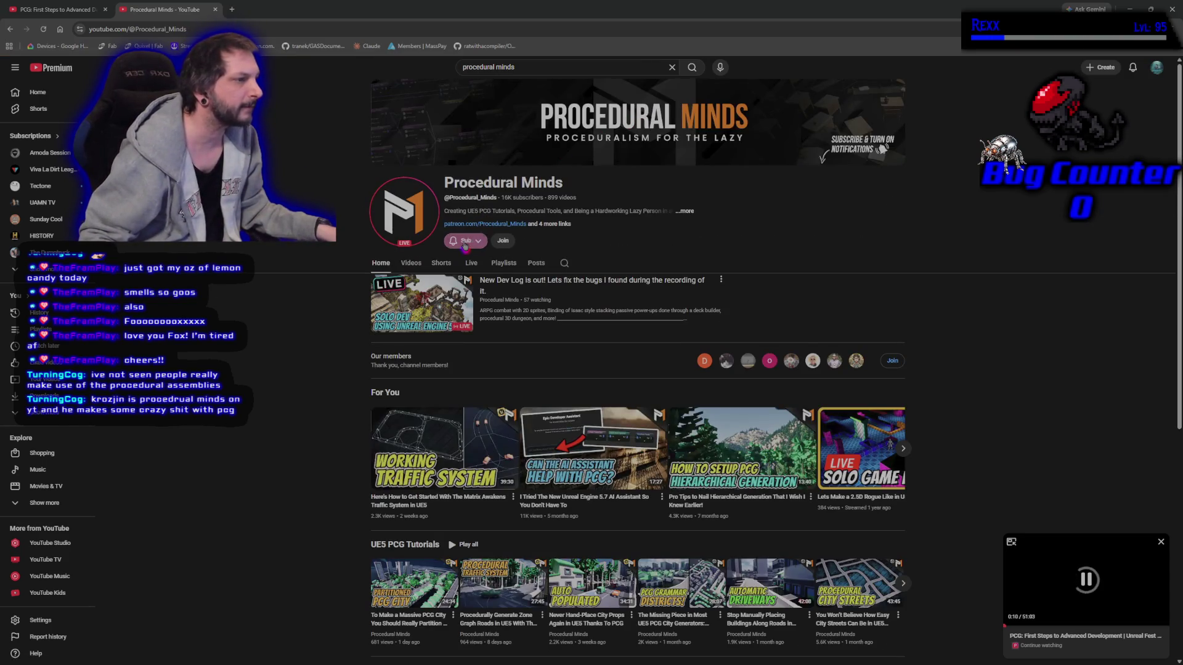
left_click(554, 224)
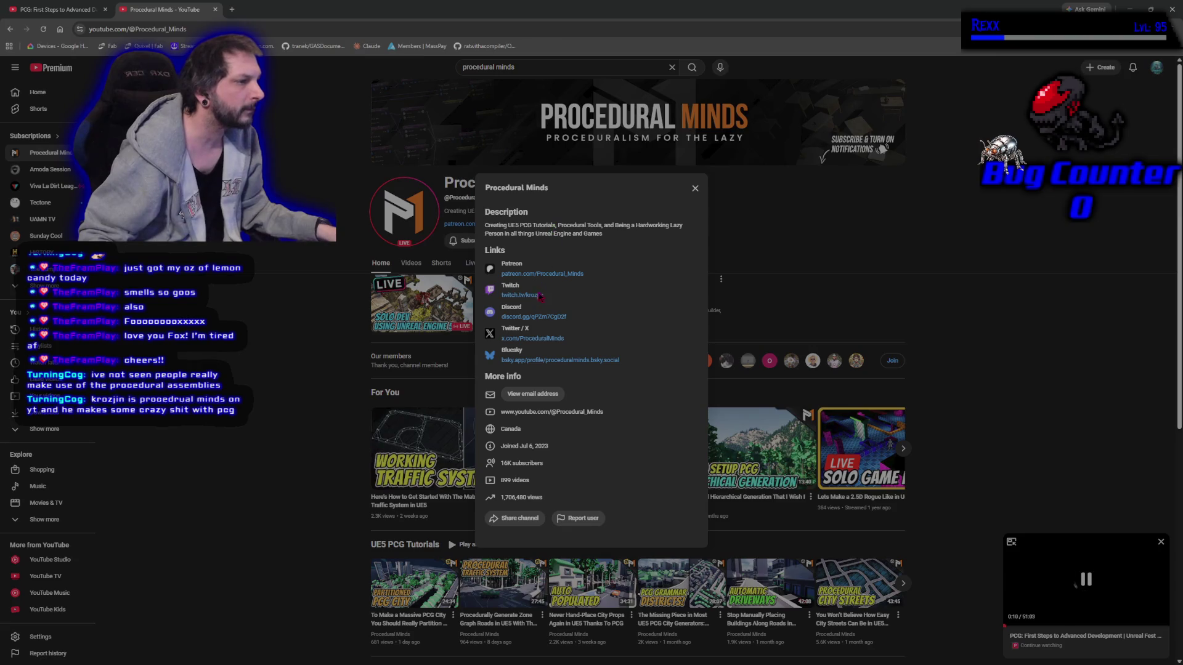
right_click(537, 300)
left_click(554, 306)
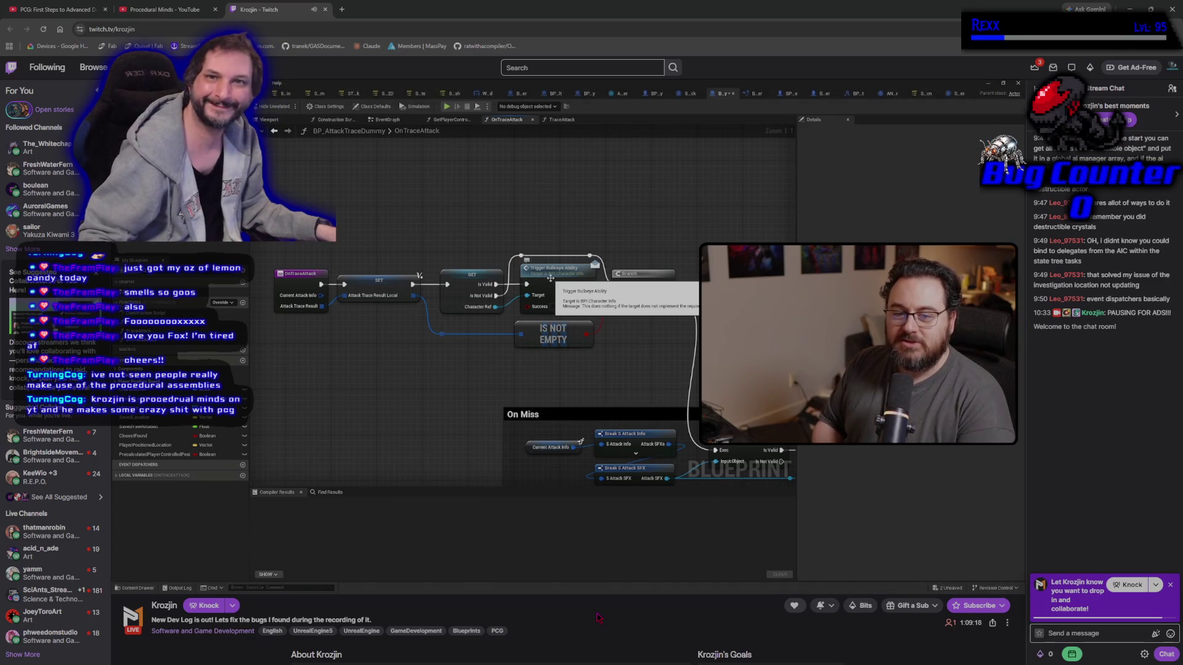
Send a two-eyeball emote message in the Twitch chat and close the Procedural Minds YouTube tab
left_click(1170, 633)
left_click(1086, 531)
left_click(1086, 531)
left_click(1158, 658)
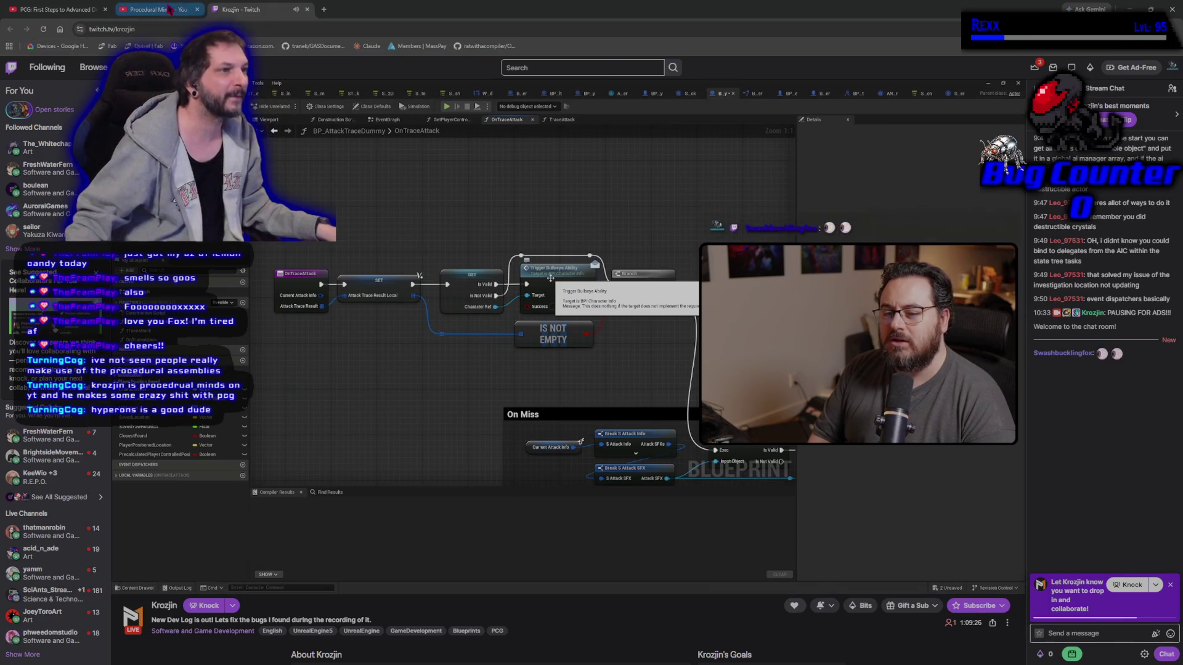
left_click(214, 9)
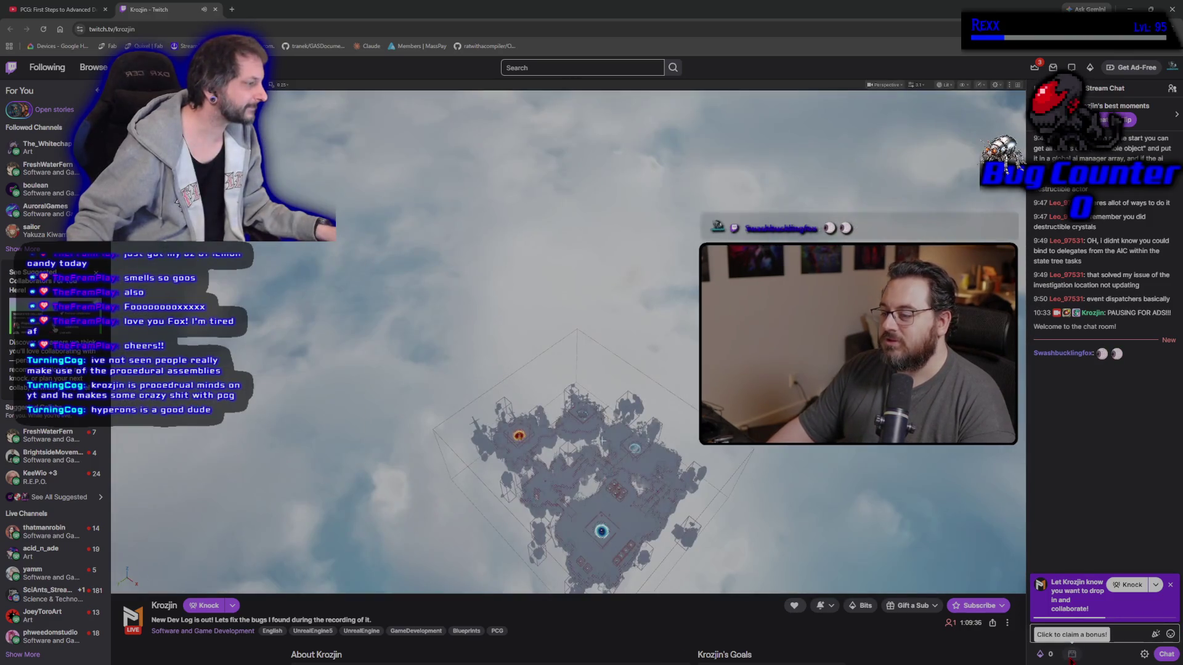
Claim the Twitch chat bonus points, dismiss the emote picker, and close the Twitch stream tab
left_click(1072, 655)
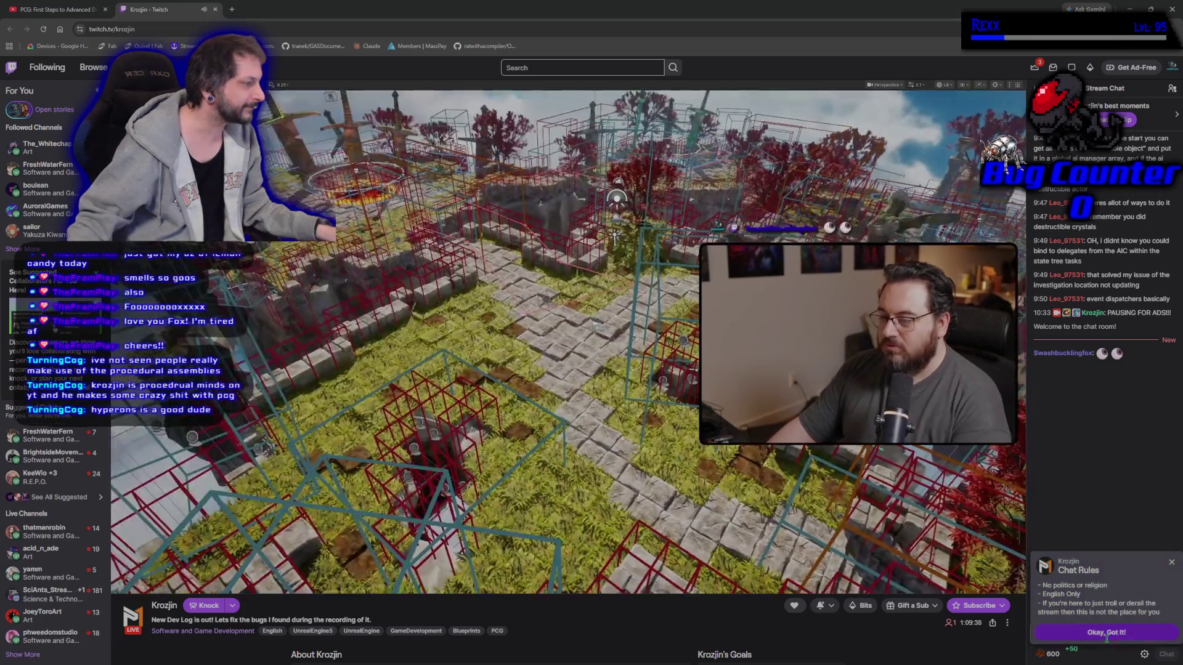
left_click(1107, 635)
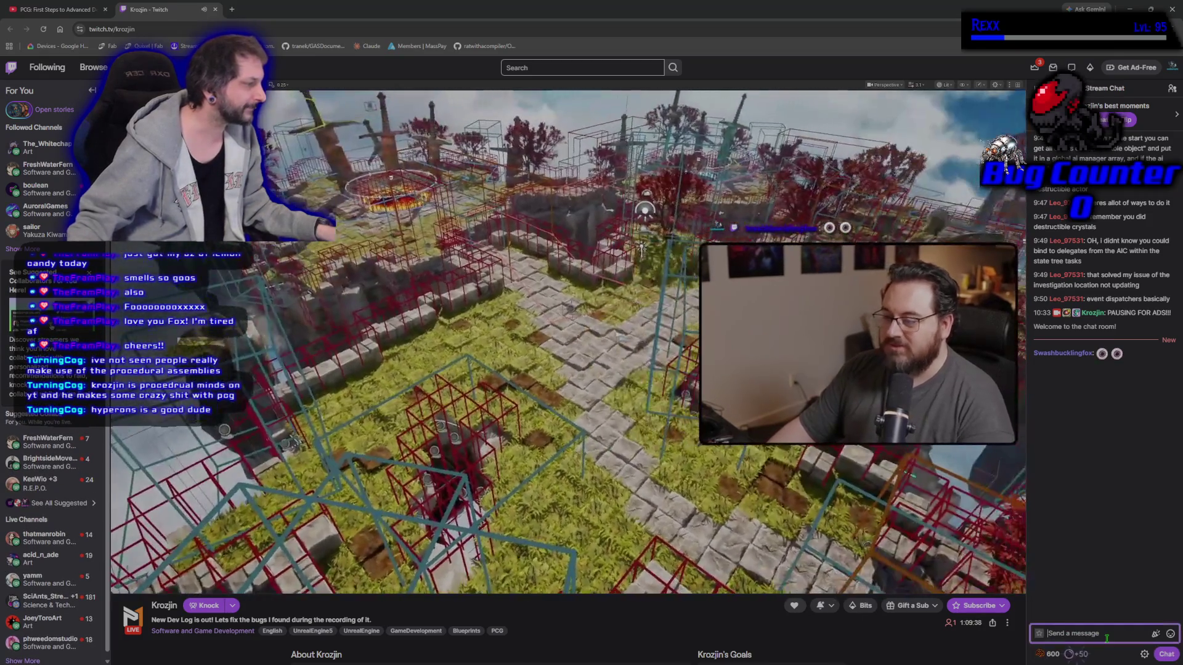
left_click(1170, 634)
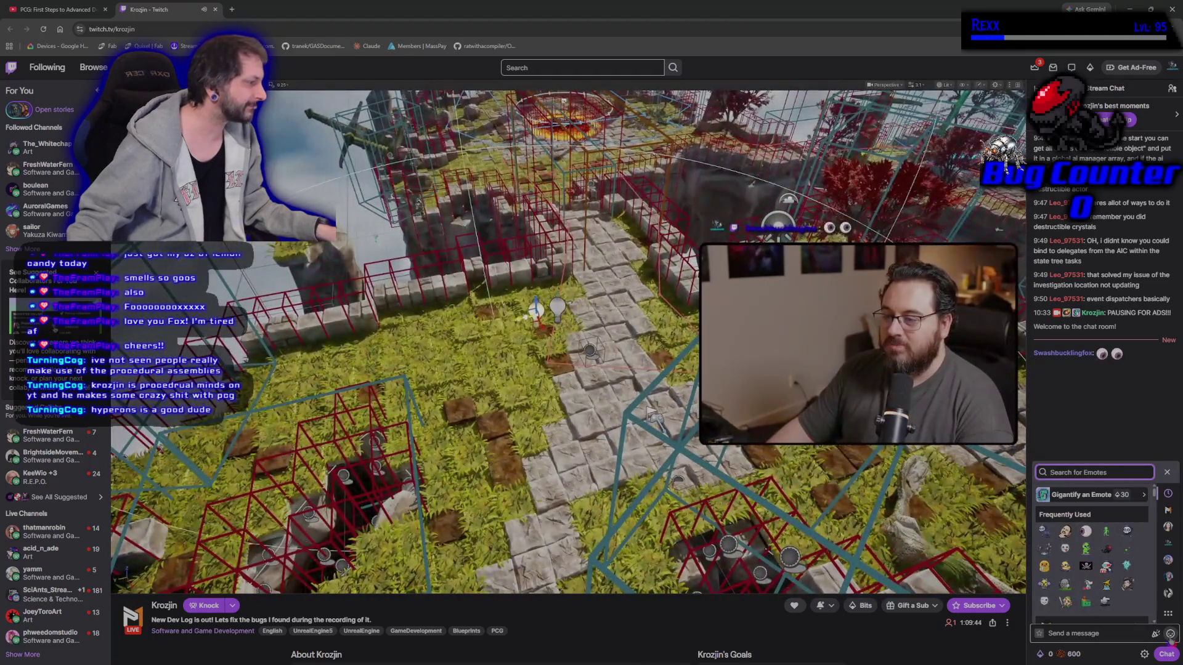
left_click(1081, 634)
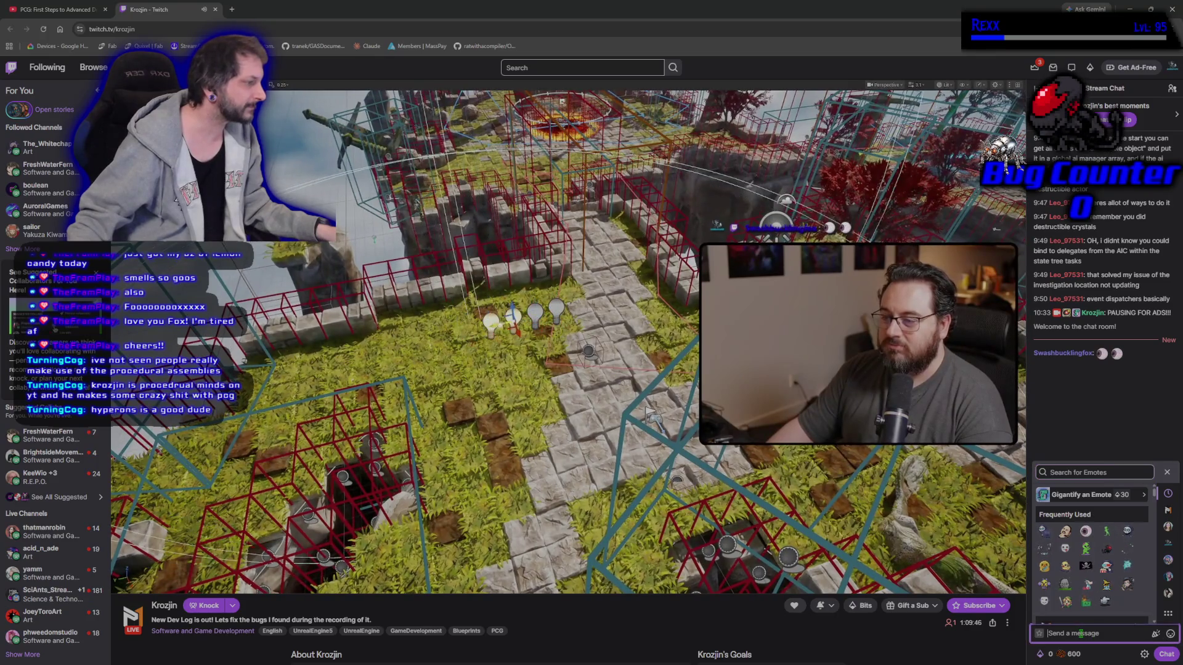
left_click(1170, 477)
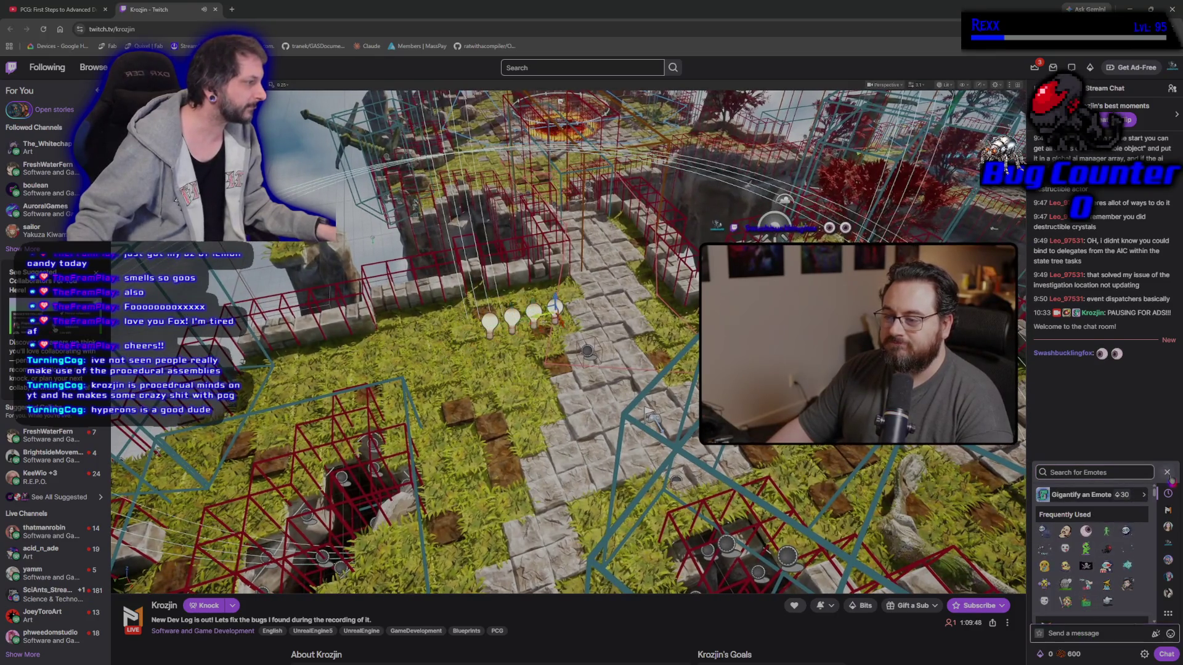
left_click(1170, 477)
left_click(1094, 634)
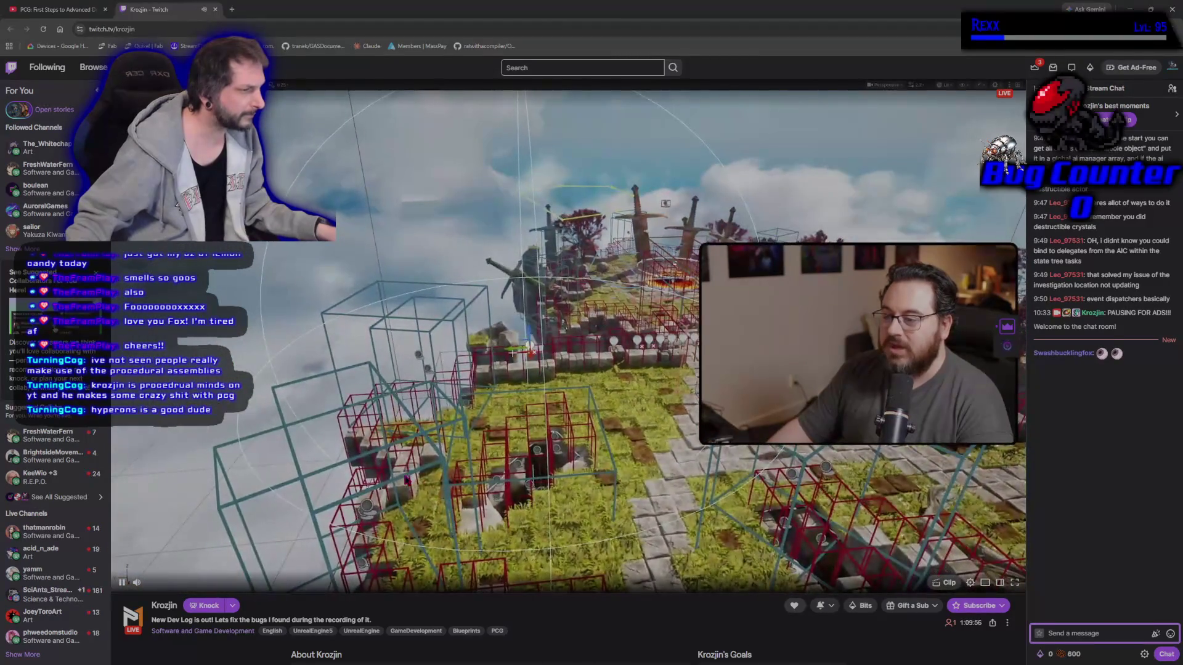
mouse_move(192, 346)
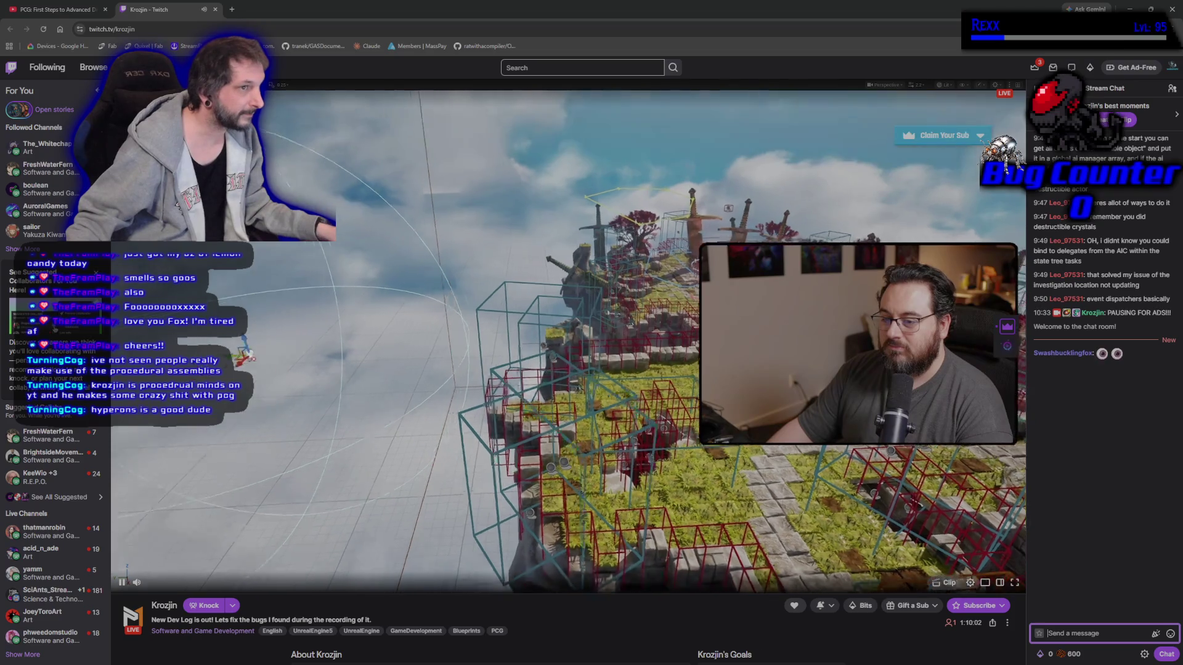
left_click(215, 9)
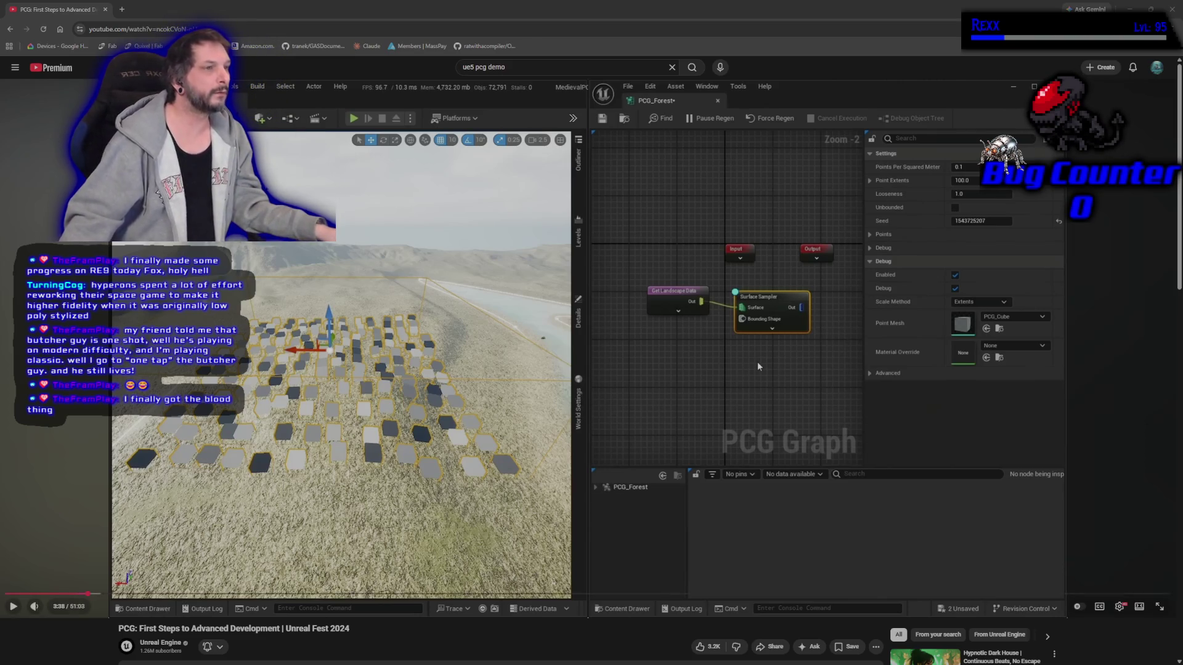
key("alt+Tab")
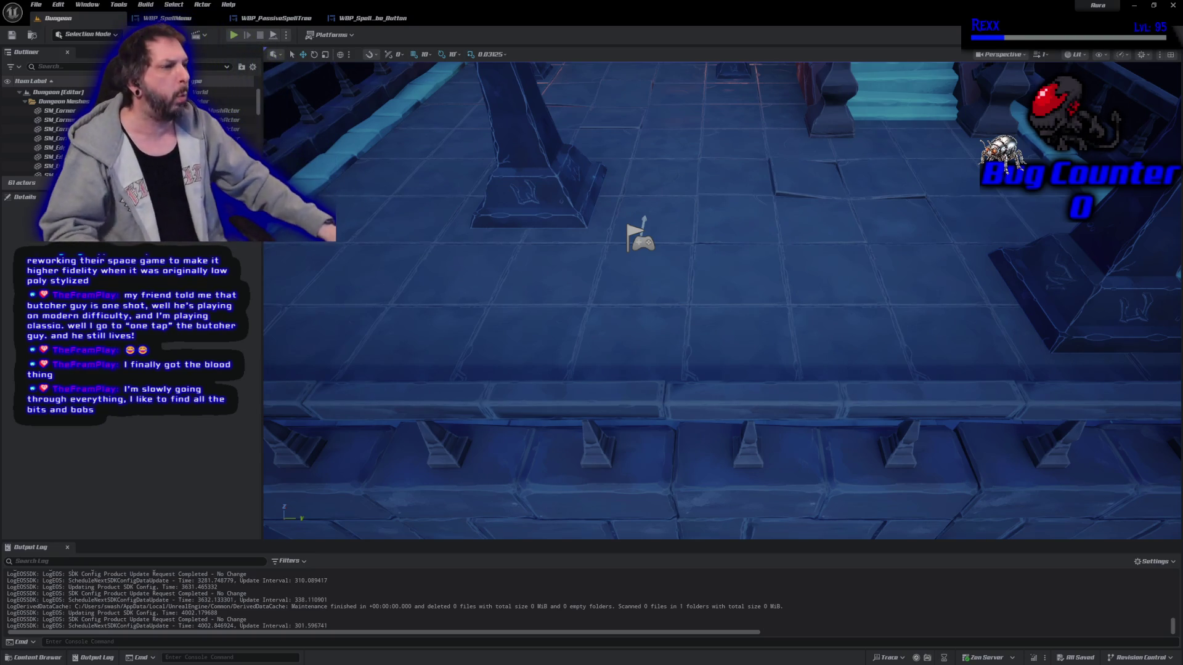
Frame the Dungeon viewport on the terrace building and blue stairs
key("f")
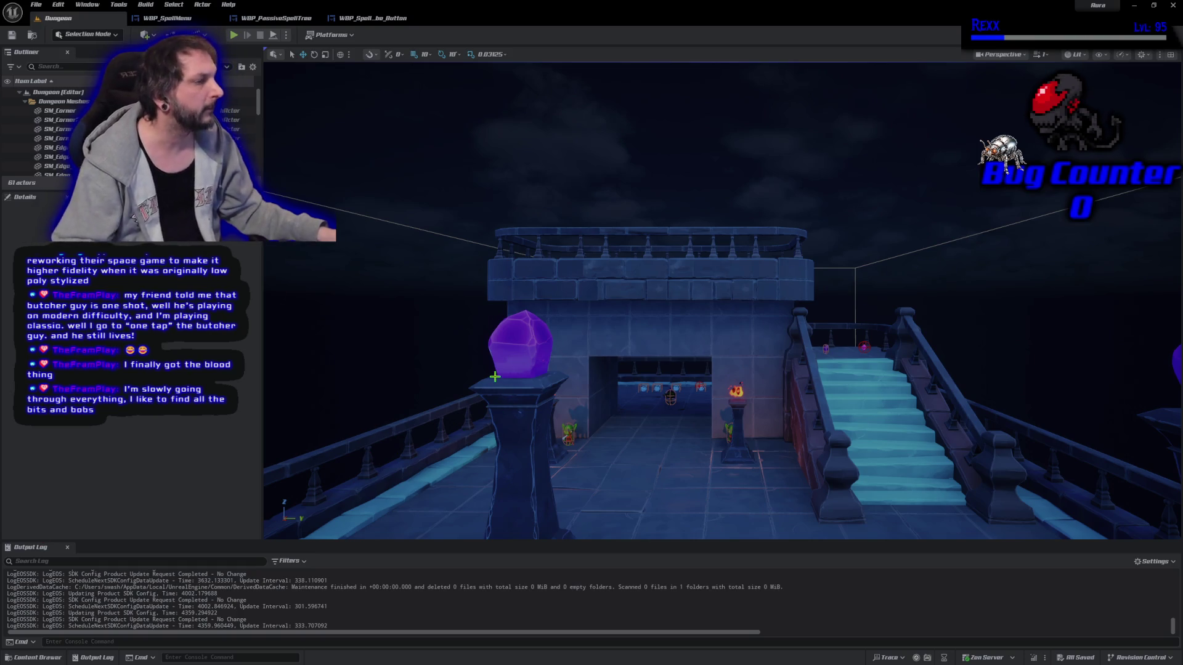
Switch to GitHub Desktop showing the Aura repository's six changed files
key("alt+Tab")
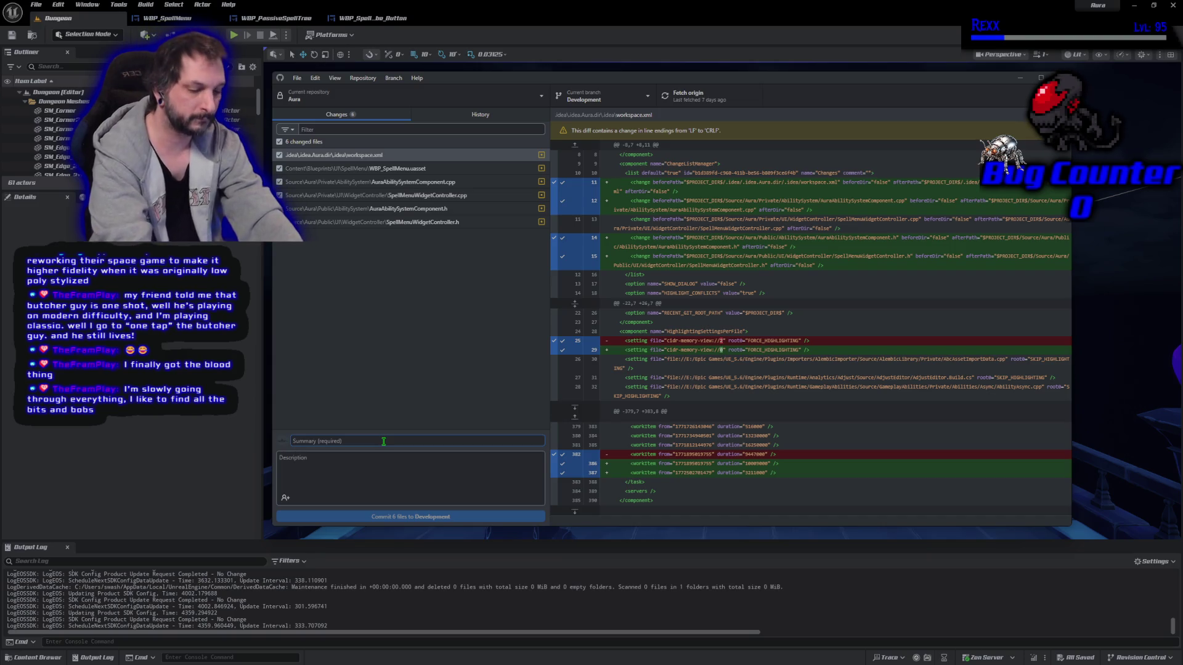
Review the diffs, commit the six files to Development as 'Spending Spell Point', and push to origin
type("Spending Spell Points")
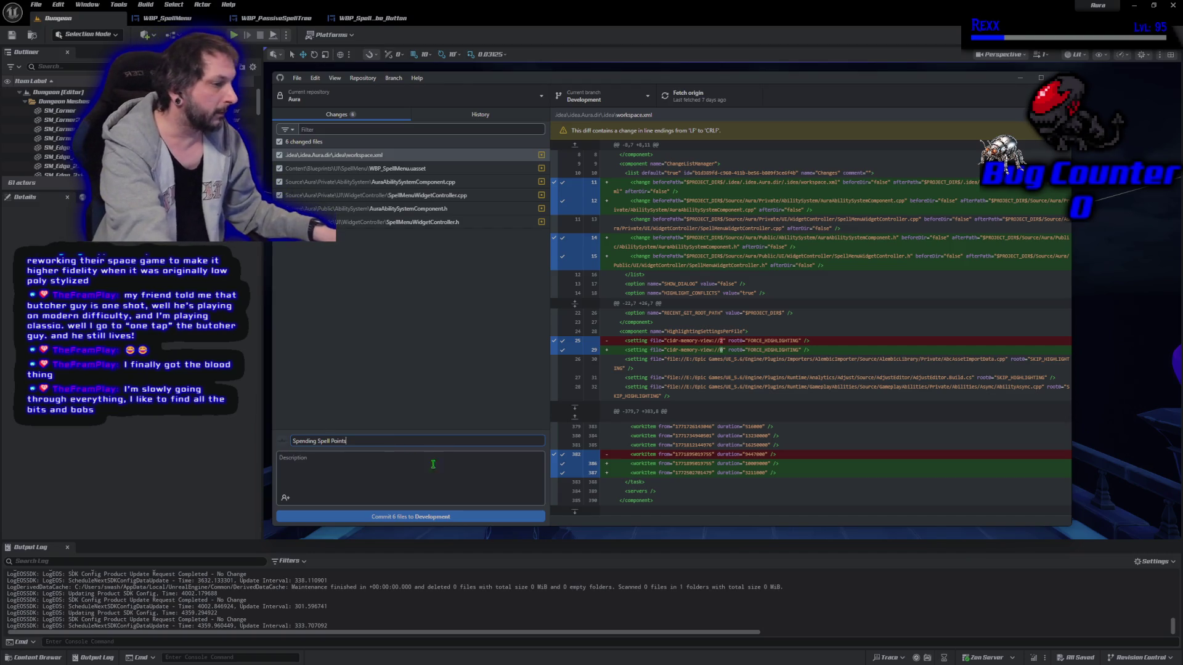
left_click(380, 222)
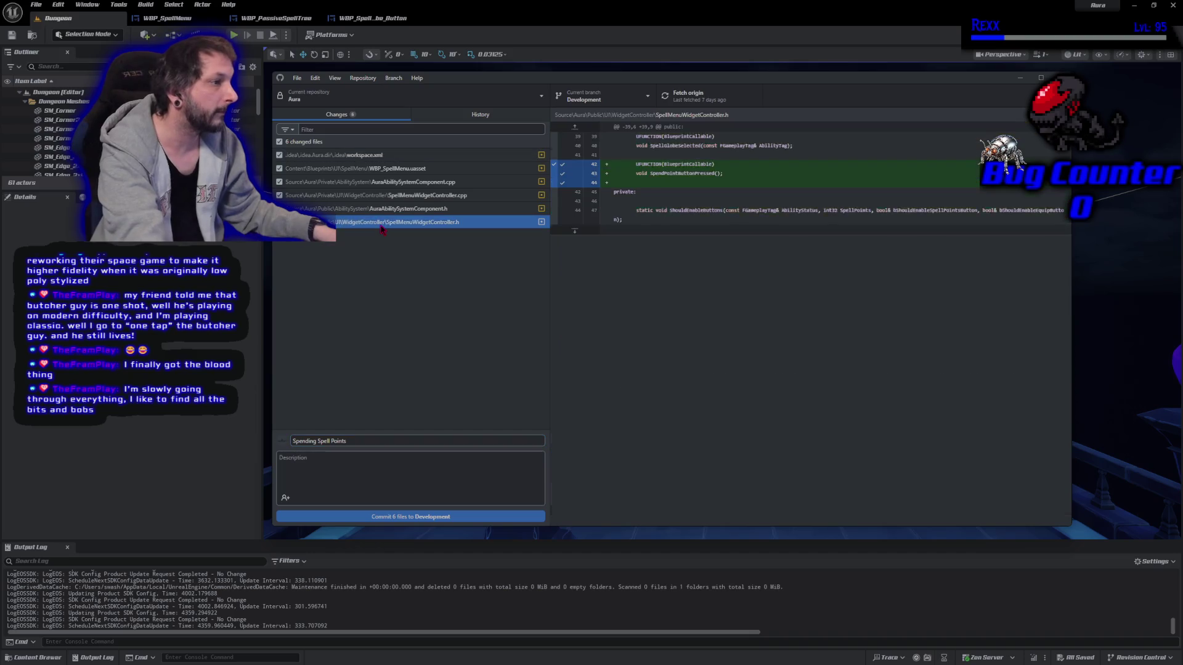
left_click(383, 211)
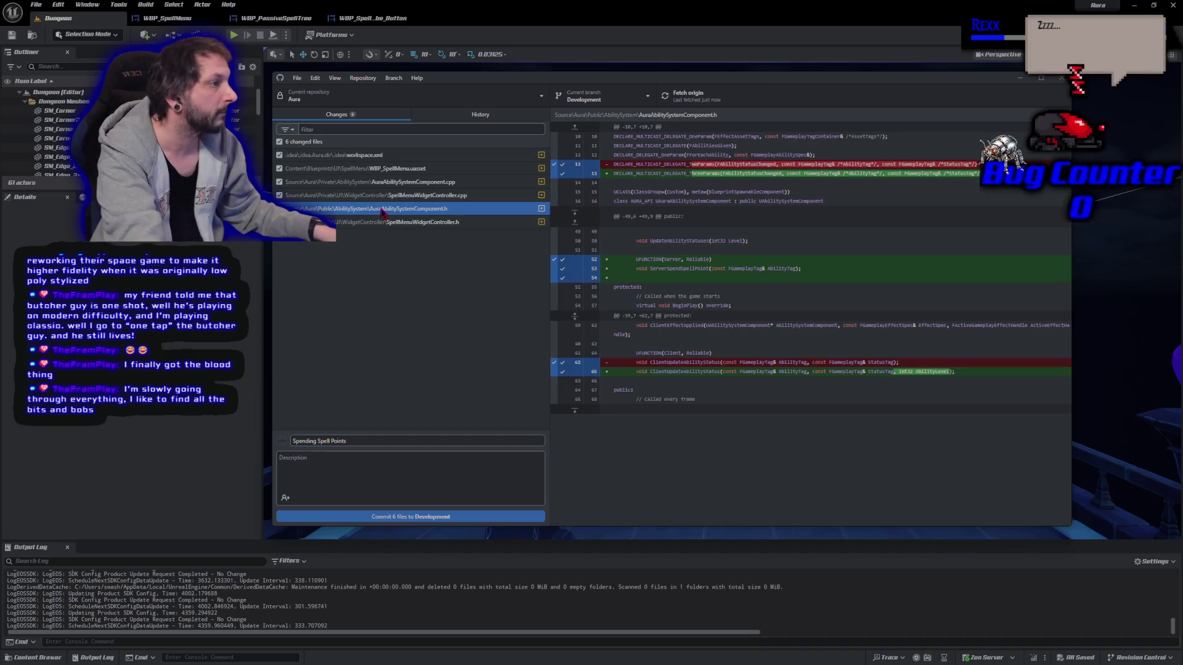
left_click(374, 198)
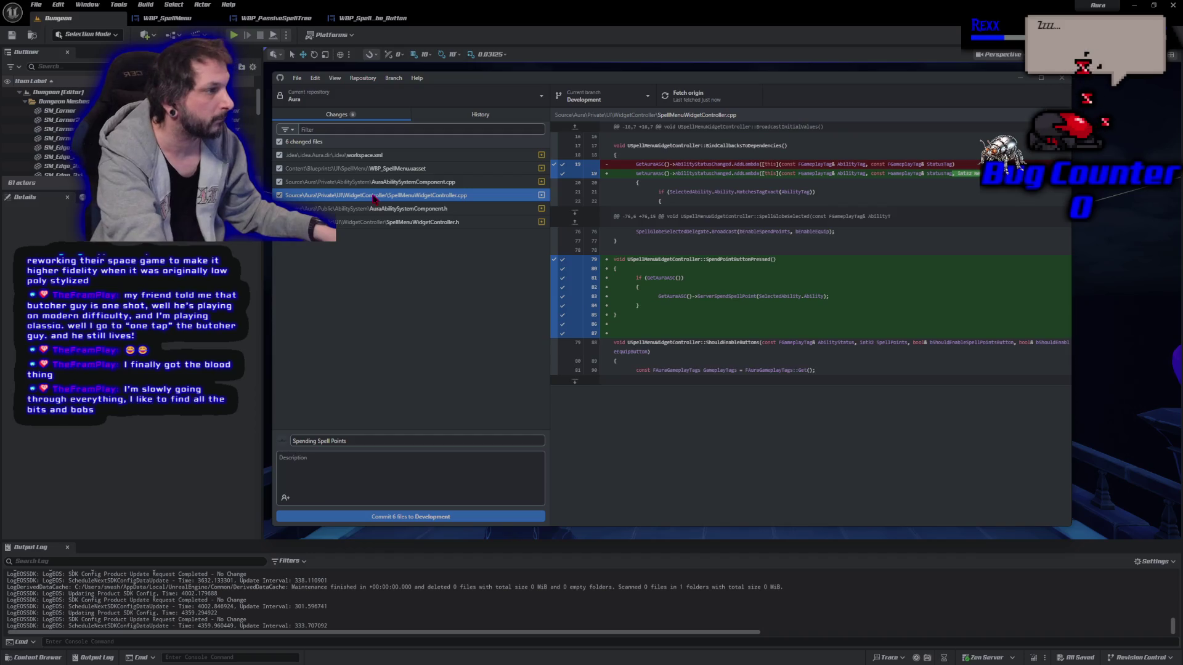
left_click(376, 183)
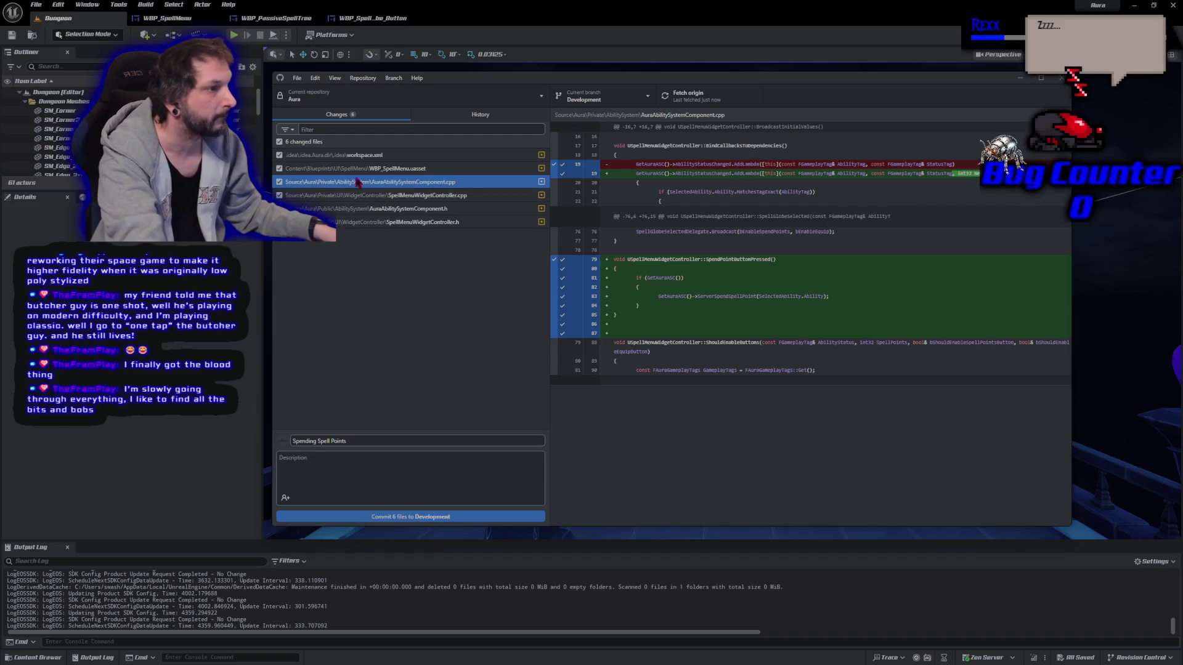
left_click(455, 517)
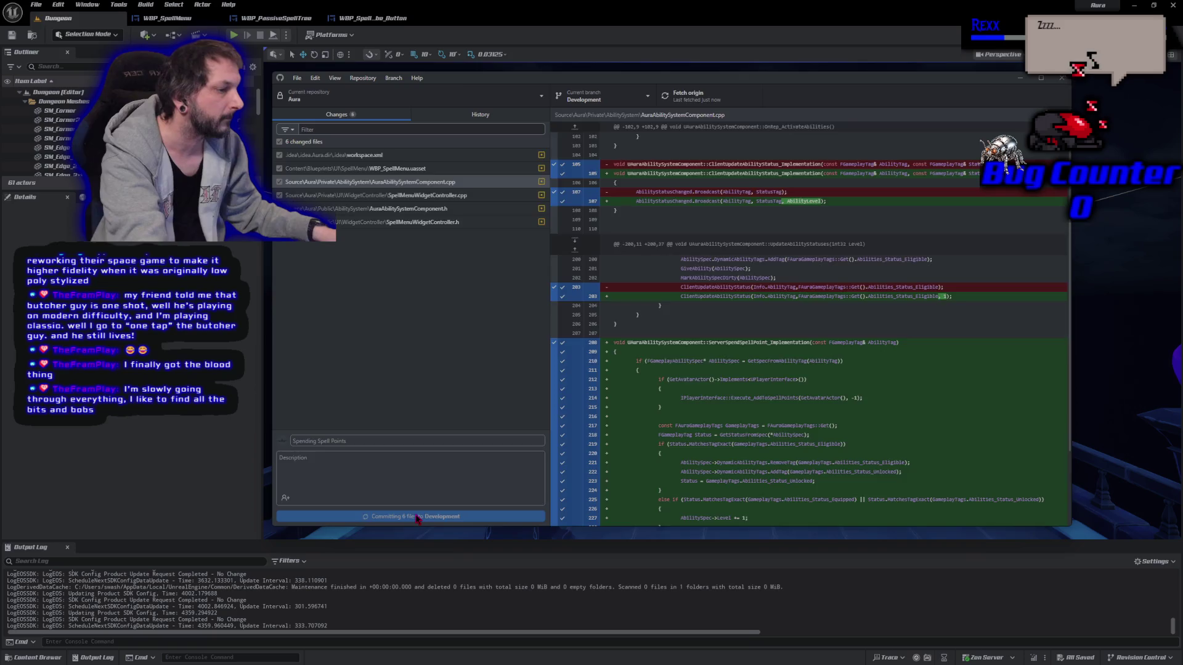
left_click(921, 204)
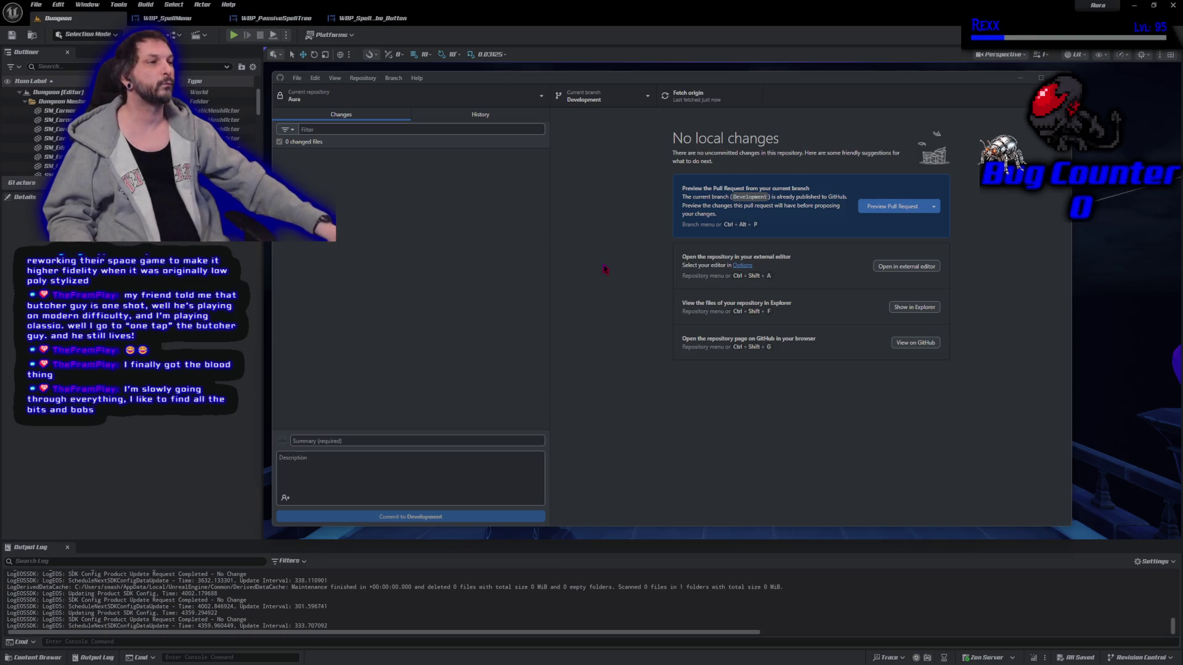
Return from GitHub Desktop to the Unreal Editor Dungeon level
key("alt+Tab")
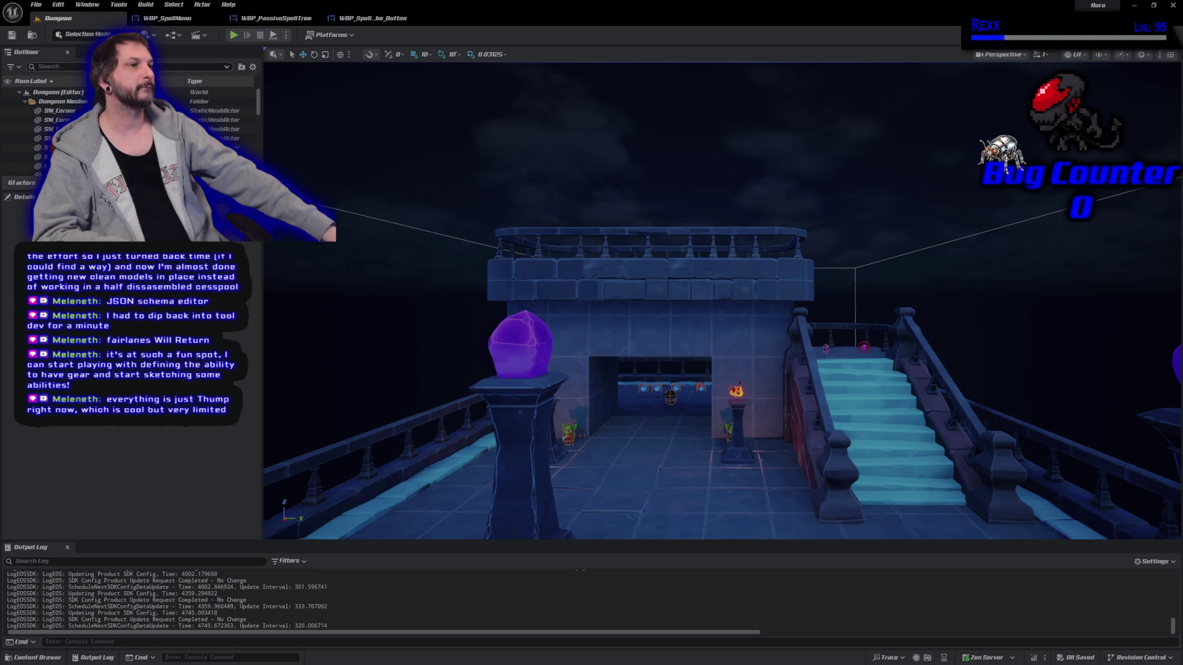
left_click(162, 18)
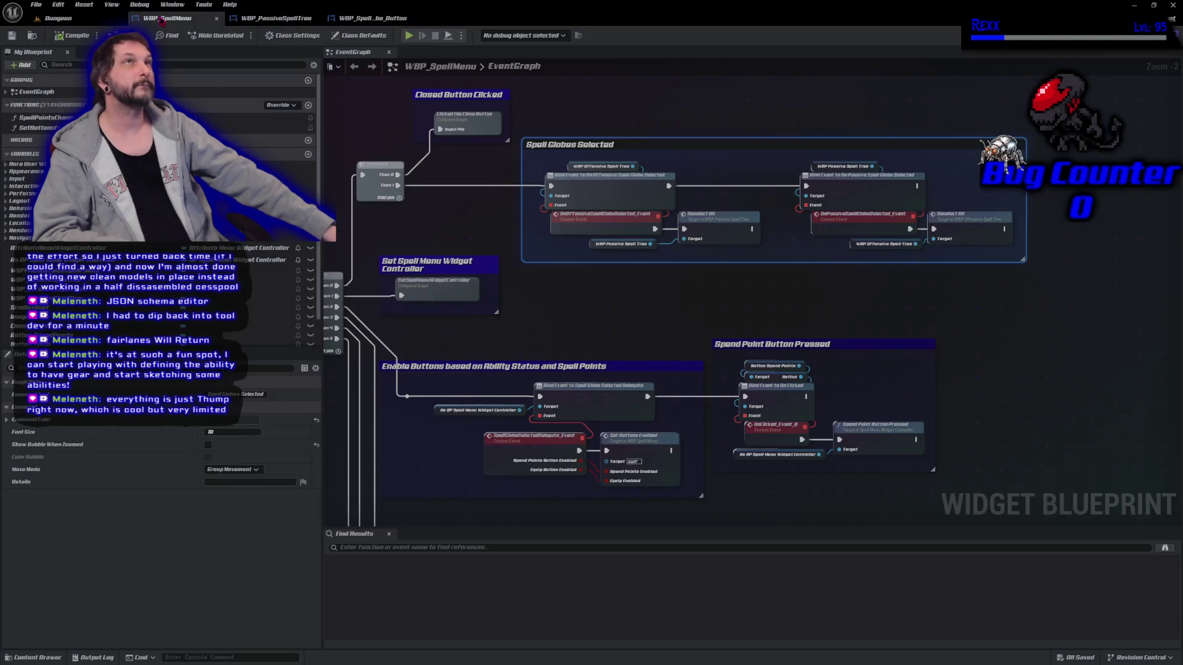
Close the WBP_PassiveSpellTree and spell button tabs and frame the whole Abilities menu on the canvas
middle_click(276, 18)
middle_click(276, 19)
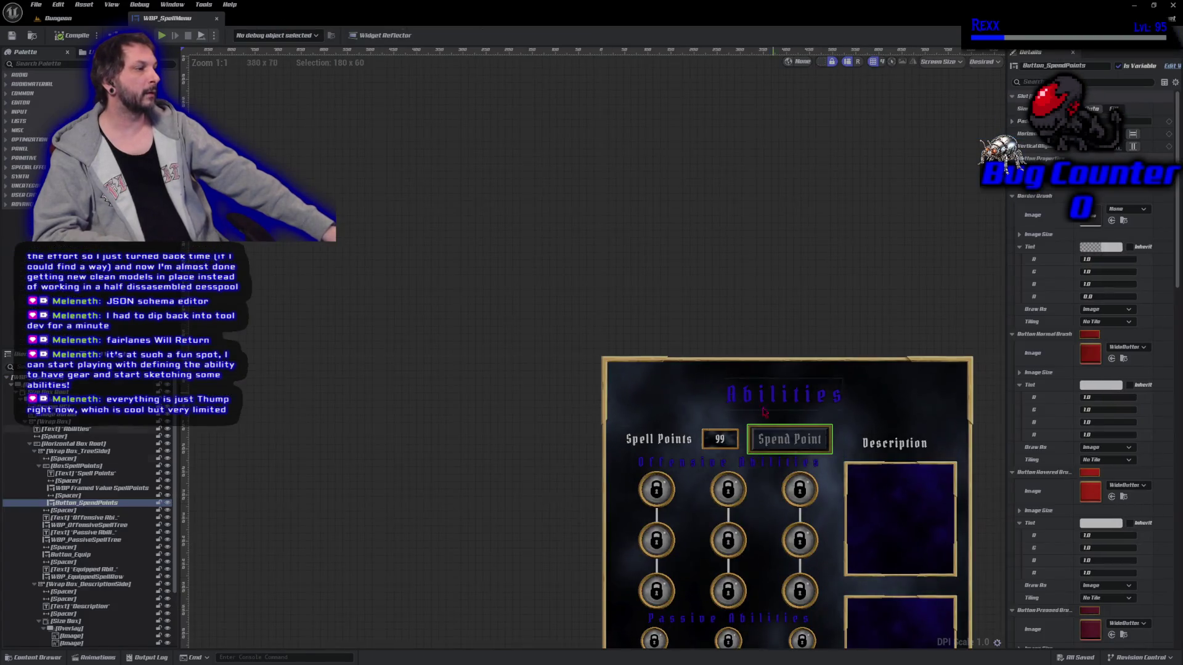
scroll(393, 367, "up", 3)
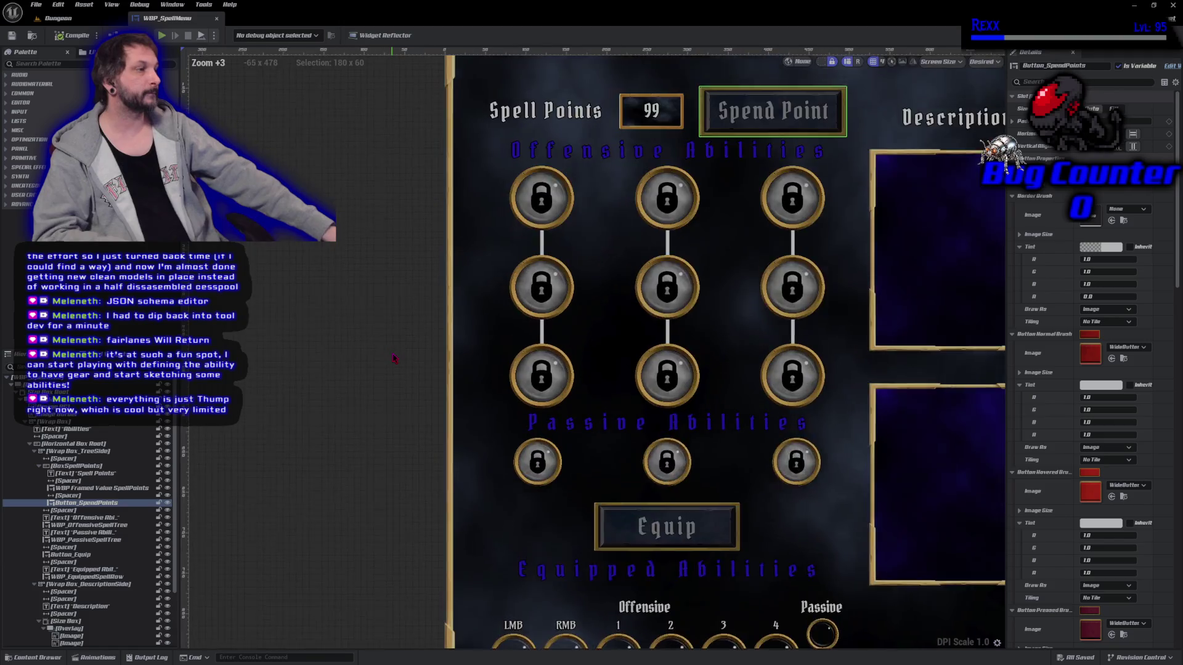
left_click_drag(394, 359, 197, 358)
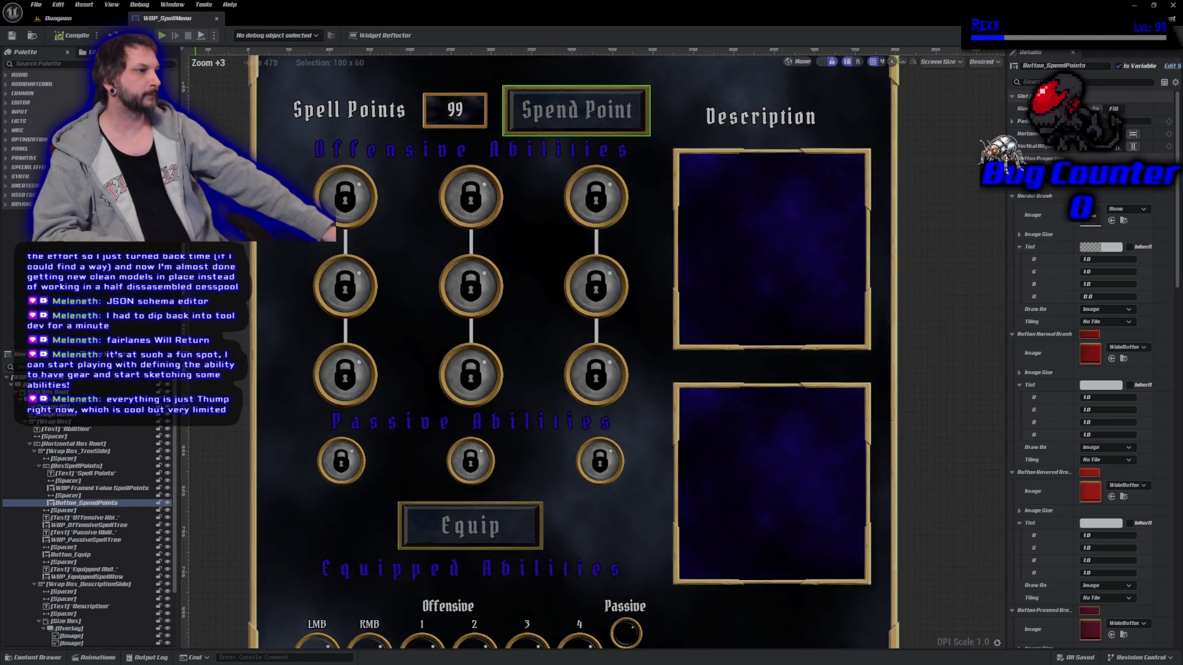
scroll(293, 358, "down", 2)
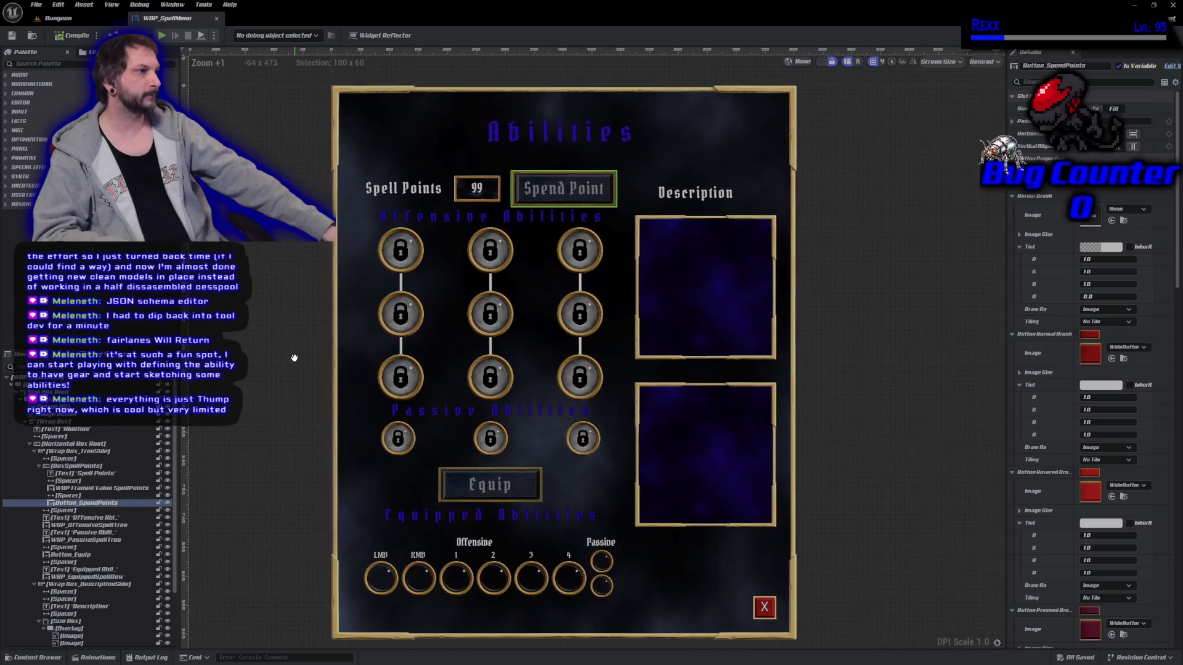
left_click_drag(294, 358, 300, 352)
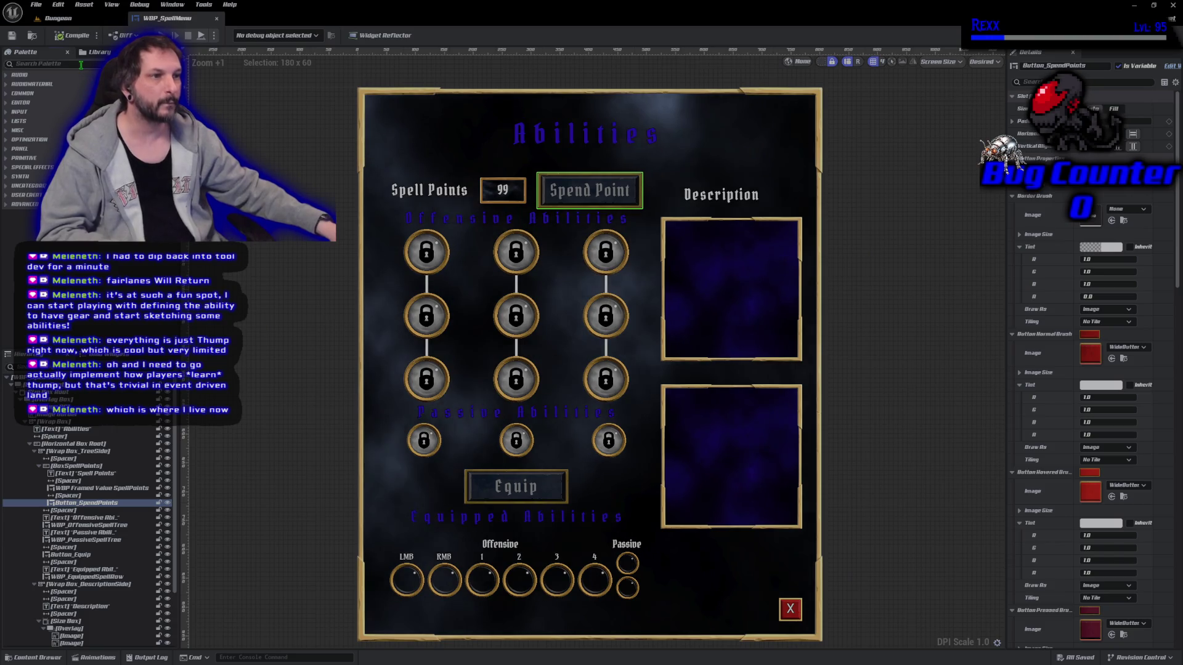
Add a Rich Text Block from the Palette into the upper description Scroll Box
left_click(81, 64)
type("rich")
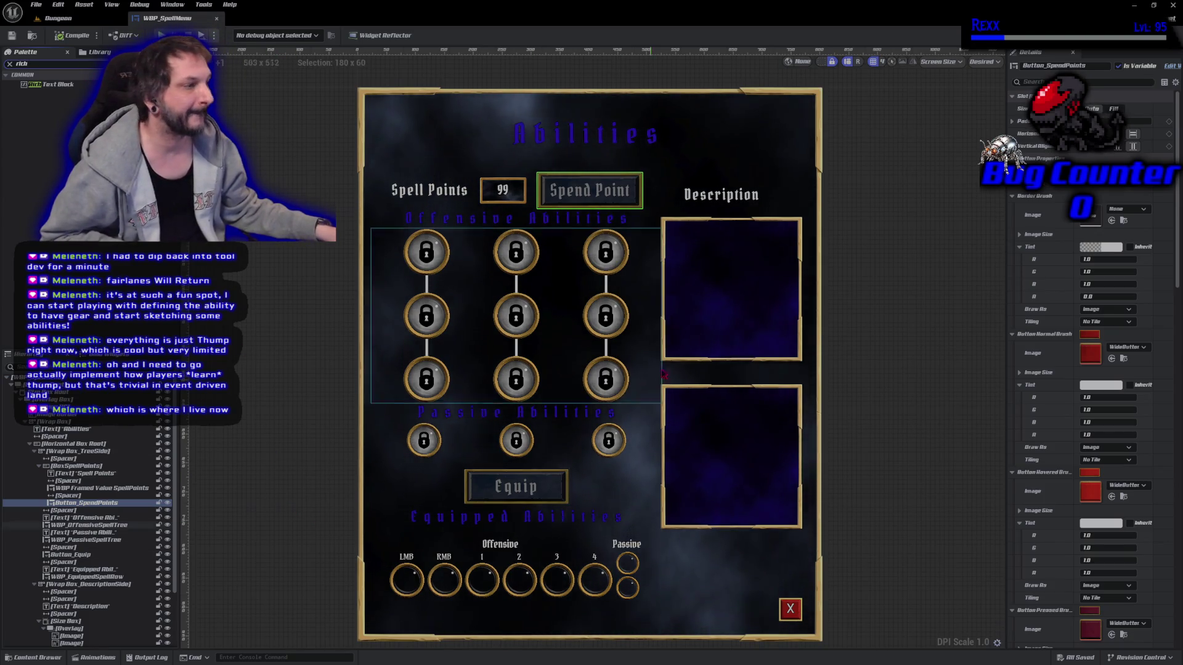
left_click(767, 278)
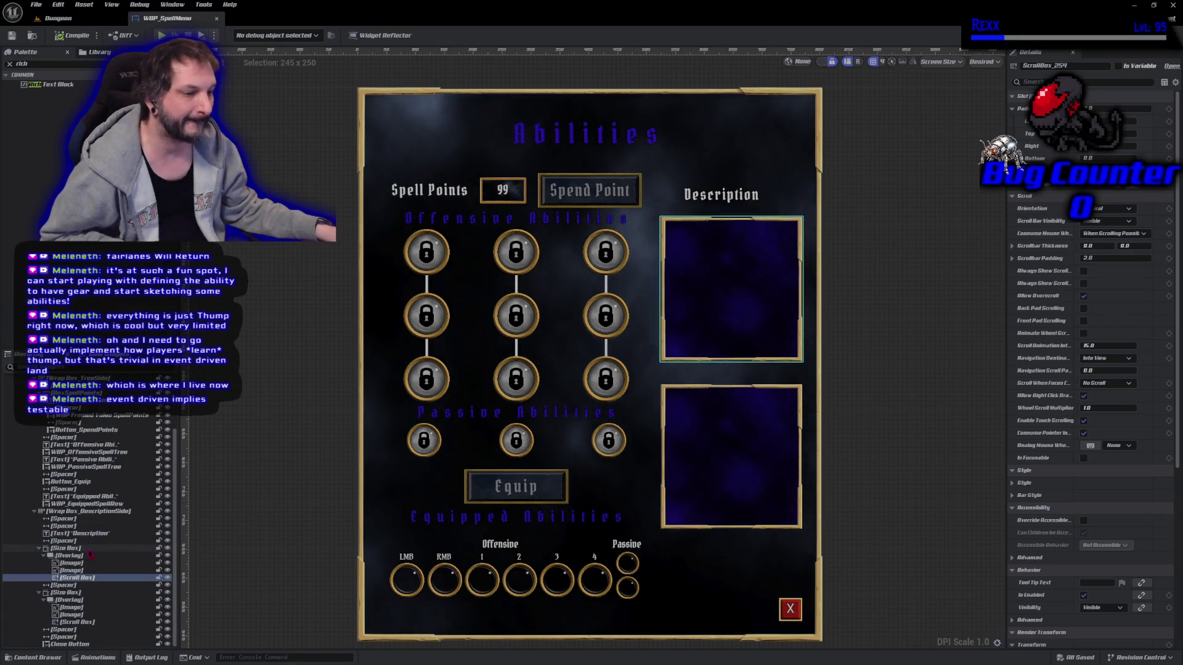
left_click(89, 550)
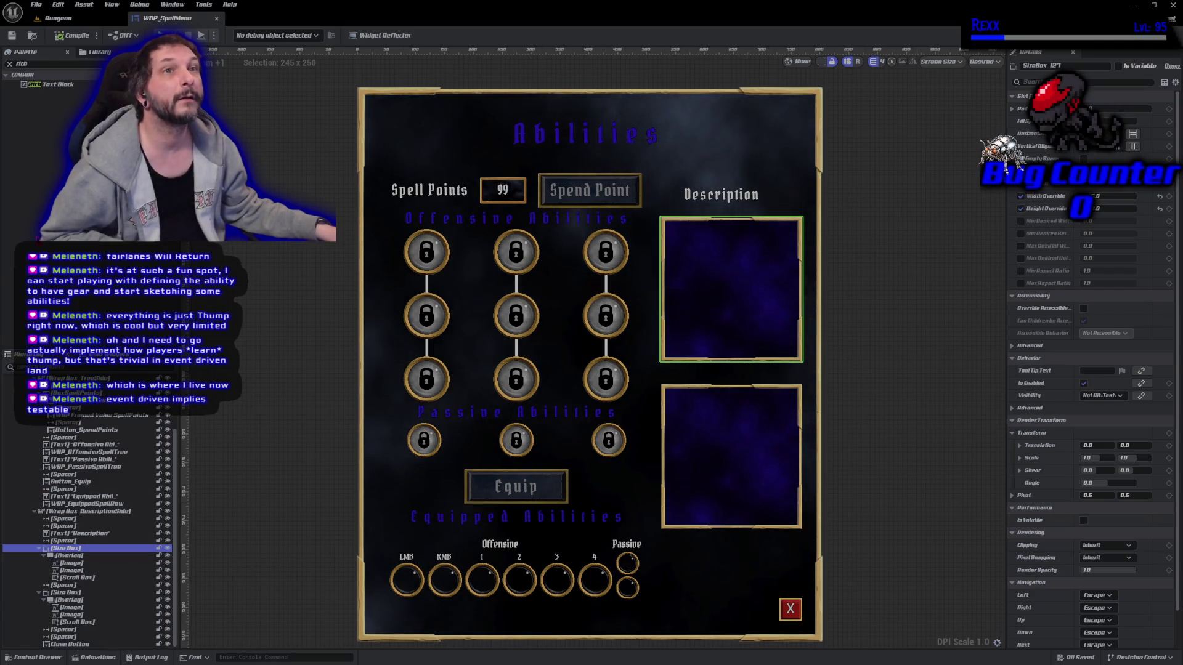
left_click(90, 578)
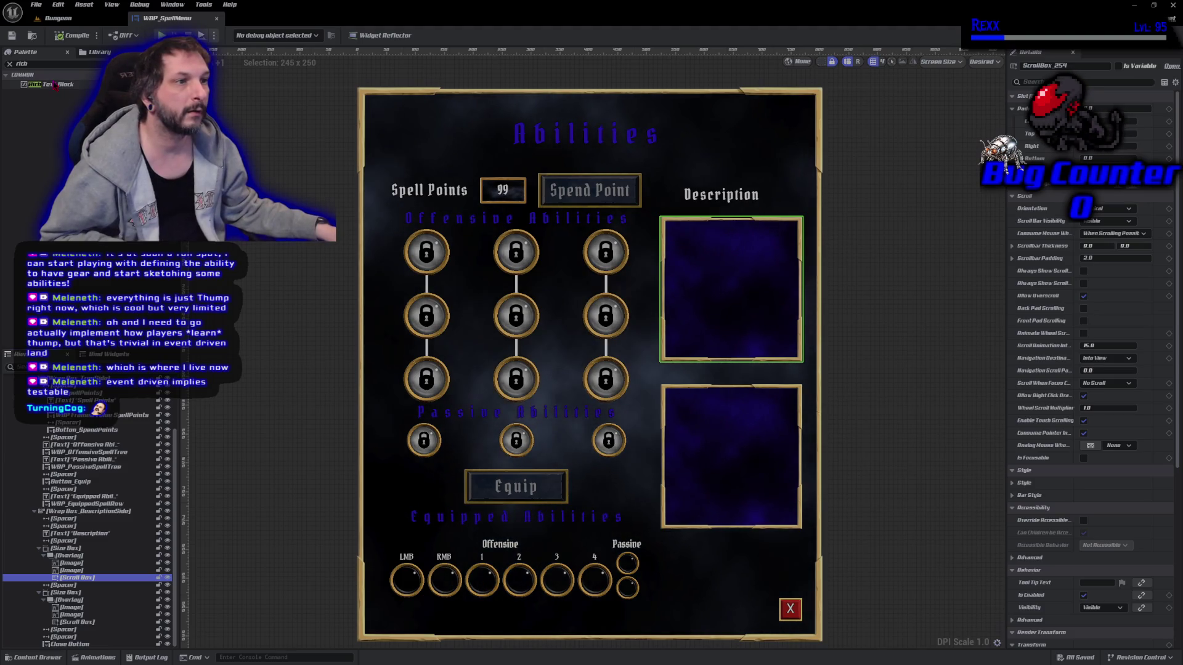
left_click(50, 84)
left_click_drag(83, 552, 81, 579)
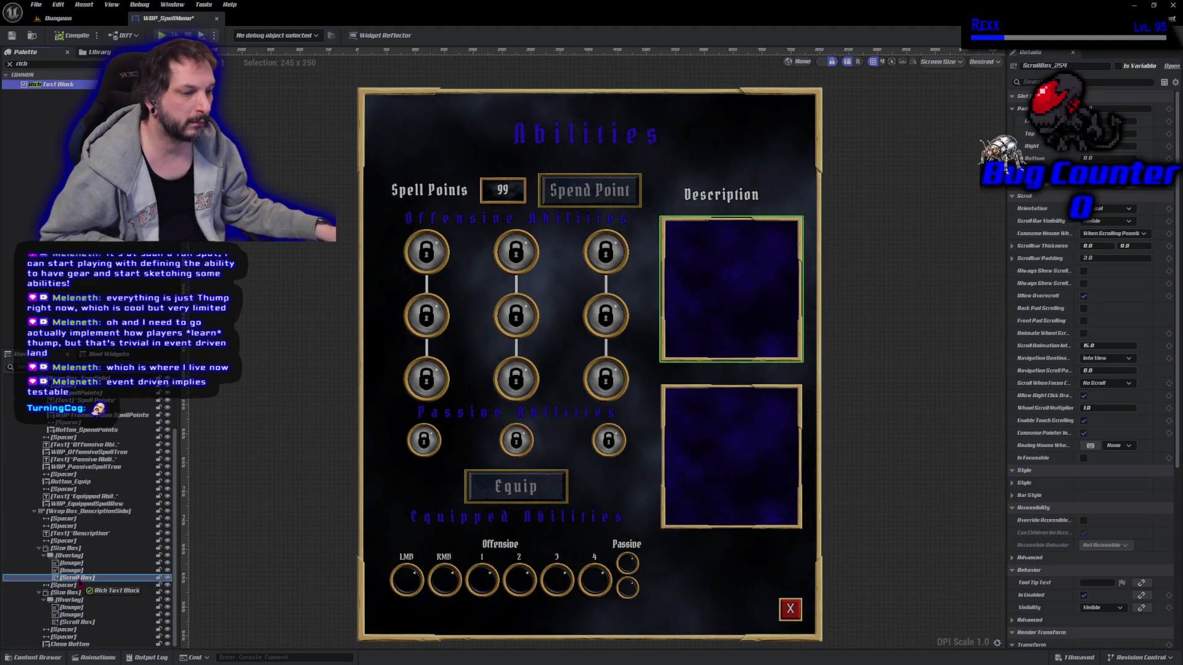
left_click(82, 585)
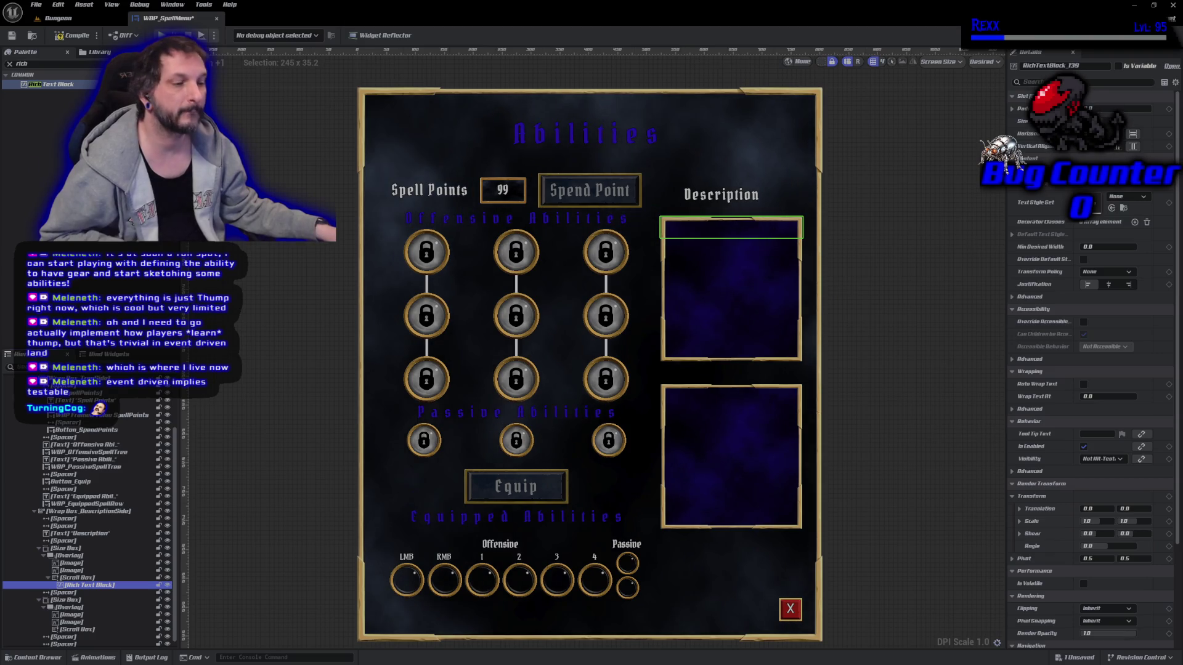
Rename the block Rich Text Description, mark it Is Variable, and save the widget
key("F2")
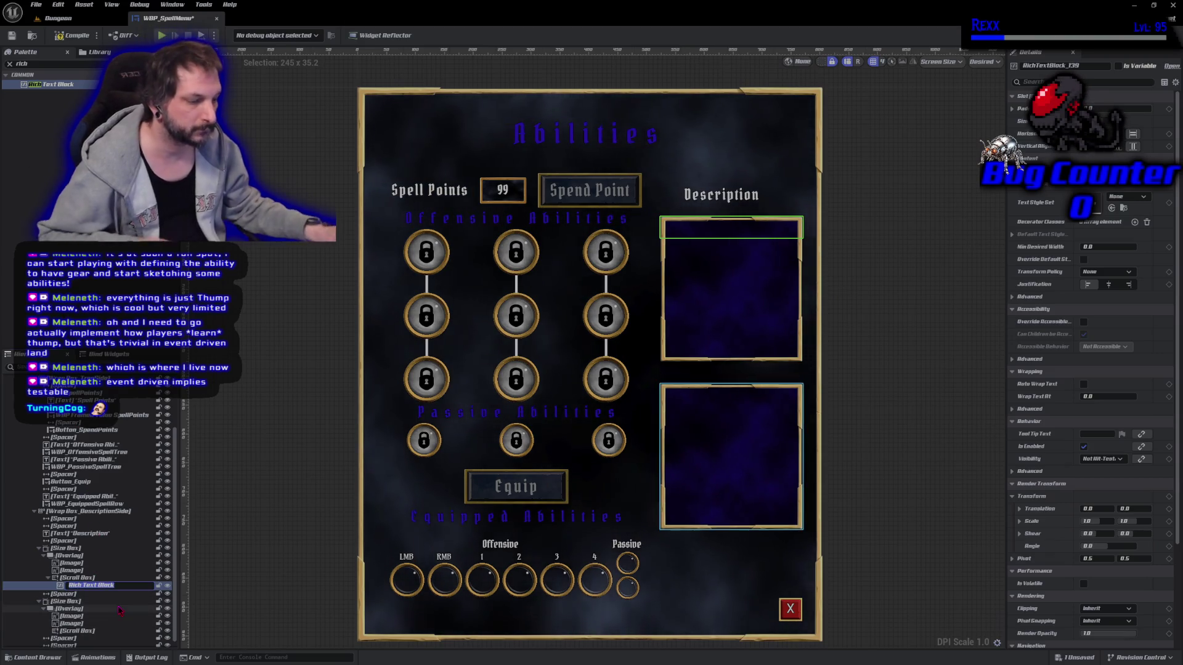
key("BackSpace")
key("BackSpace")
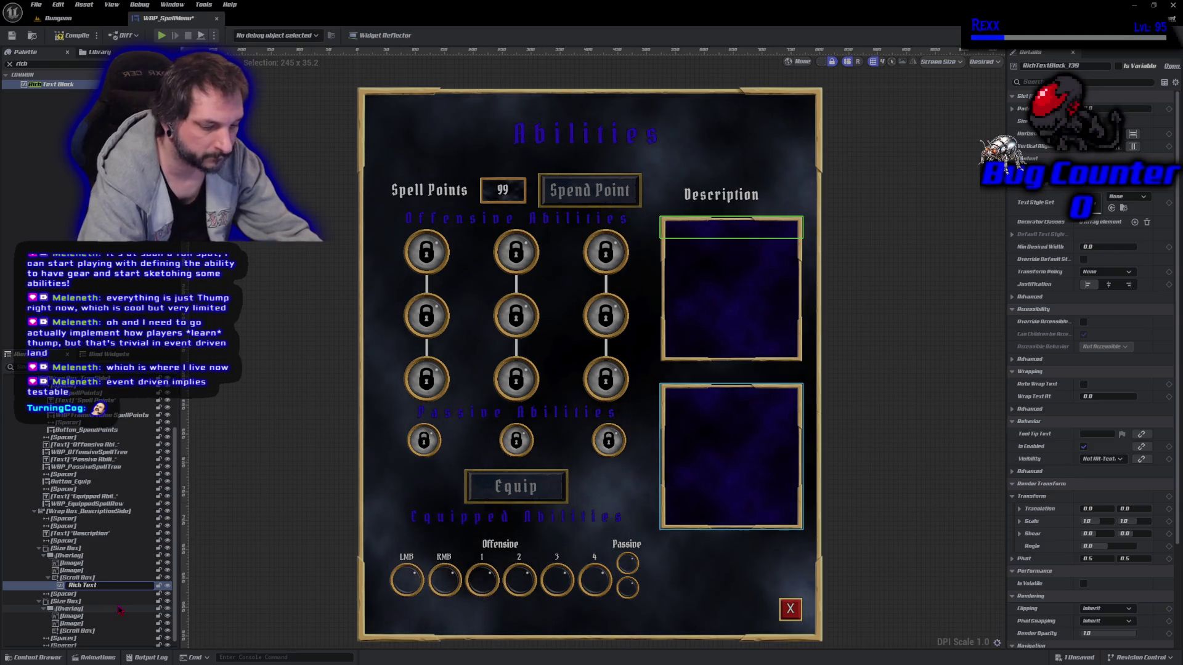
type("Des")
key("BackSpace")
key("BackSpace")
type("Descri")
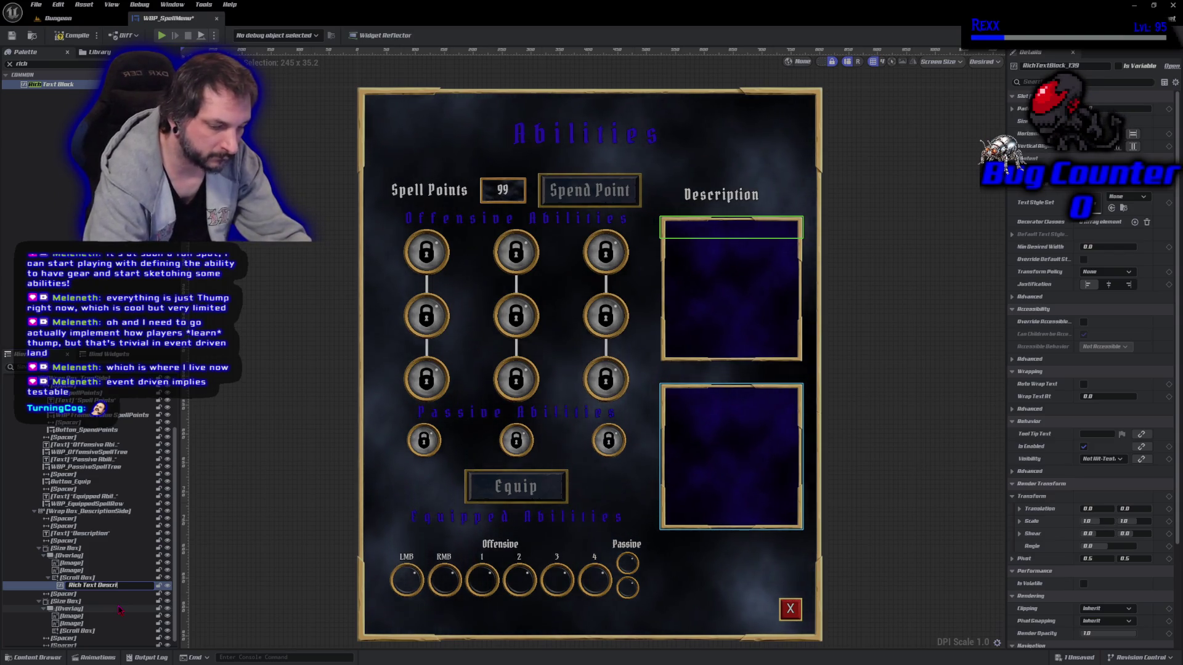
type("ption")
key("Return")
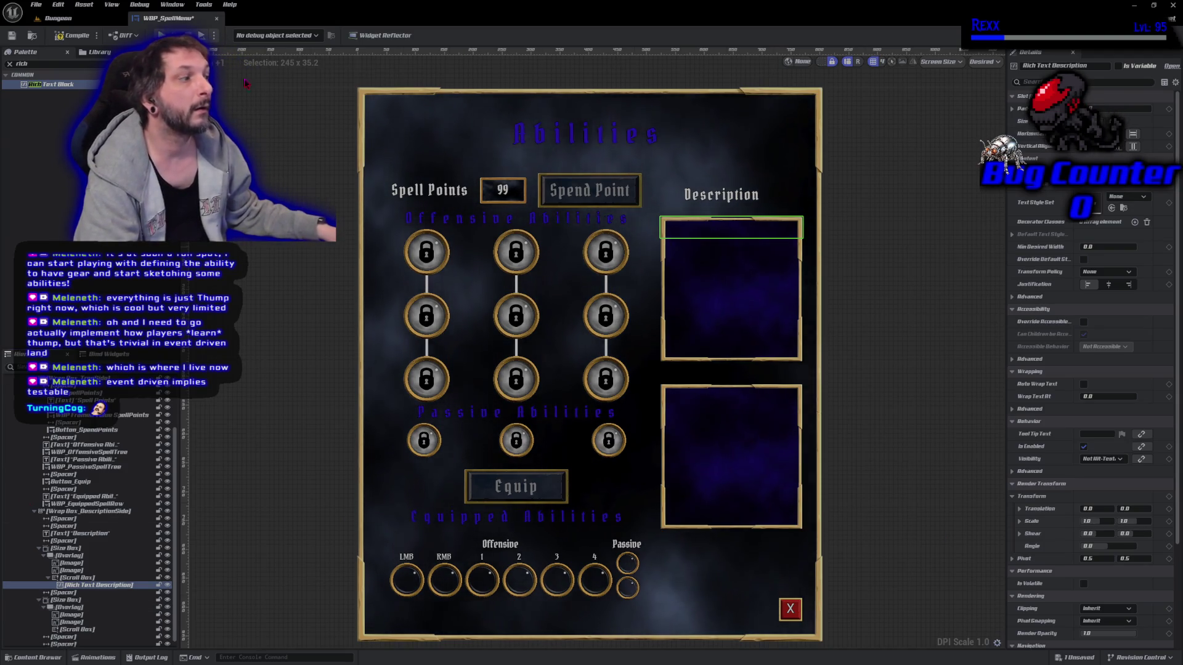
scroll(1117, 77, "down", 1)
scroll(1108, 79, "down", 2)
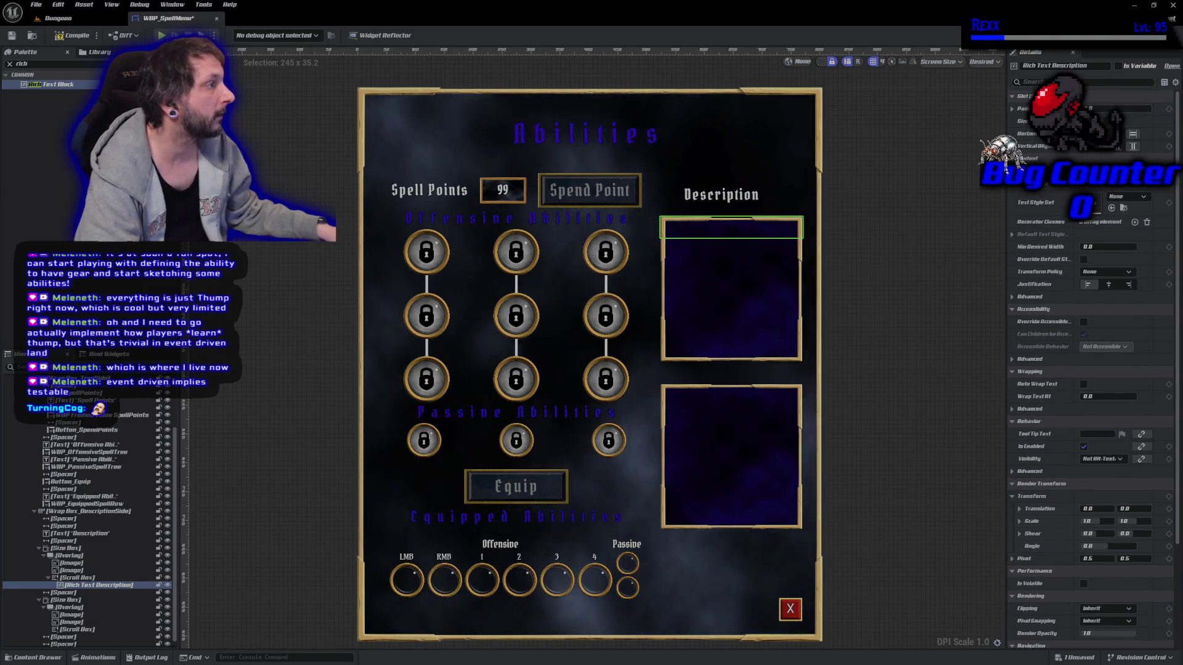
scroll(1102, 81, "down", 2)
left_click(1117, 66)
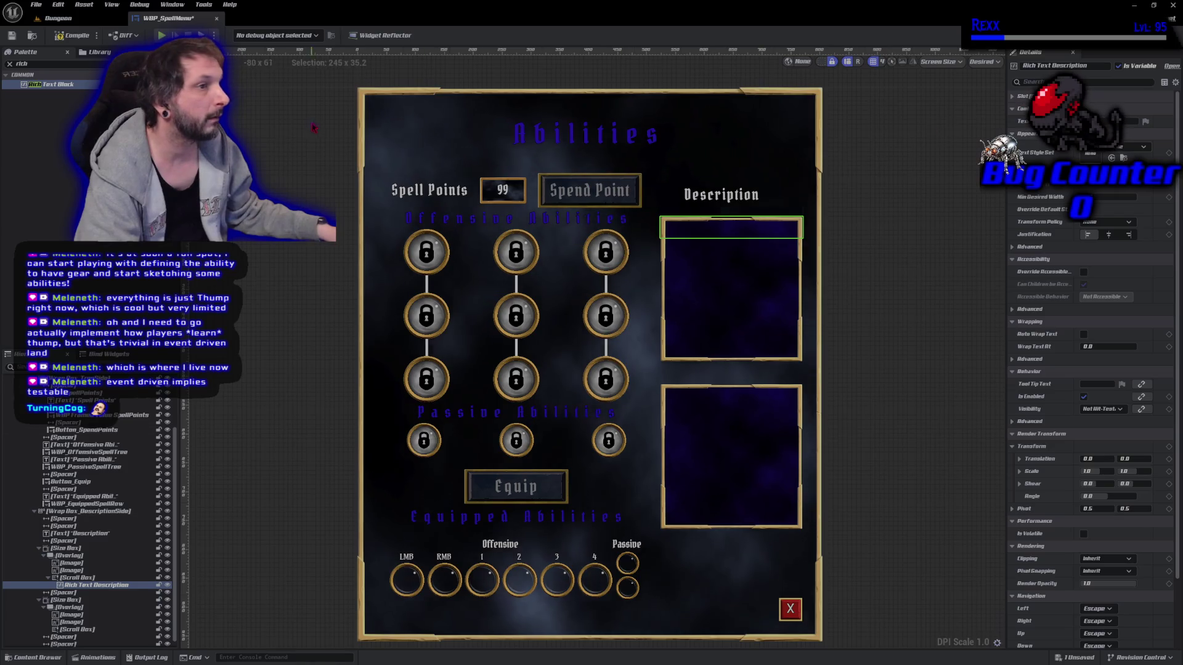
key("ctrl+s")
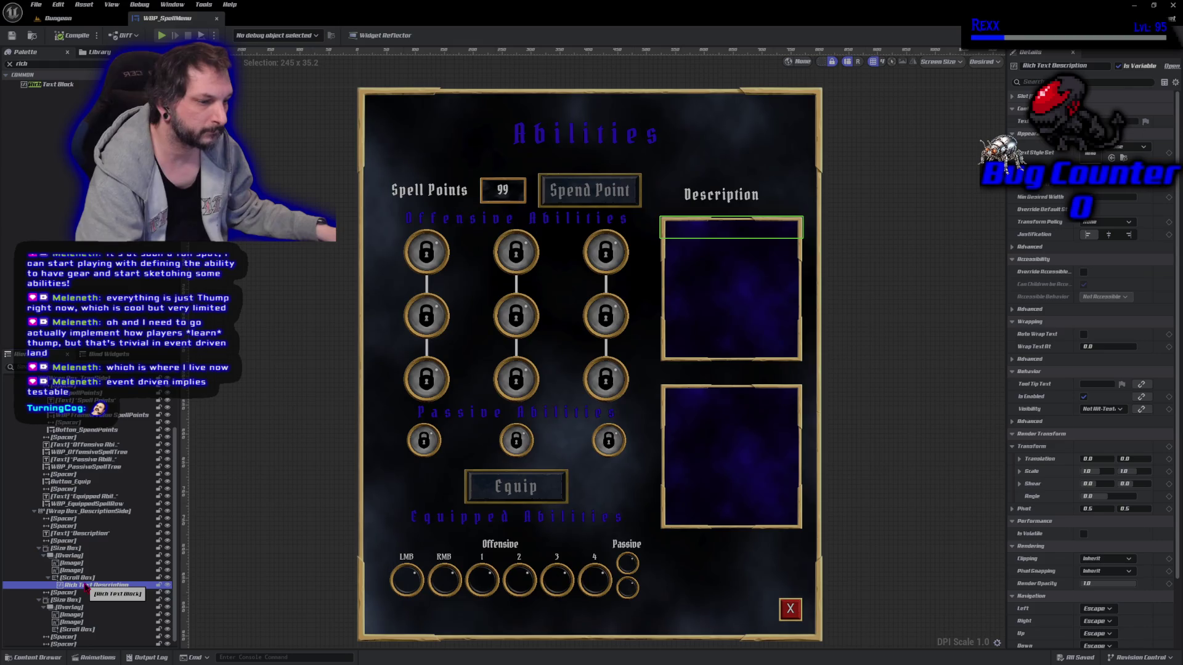
Paste a copy of the rich text block into the lower Scroll Box as Rich Text Next Level Description, then save
left_click(93, 630)
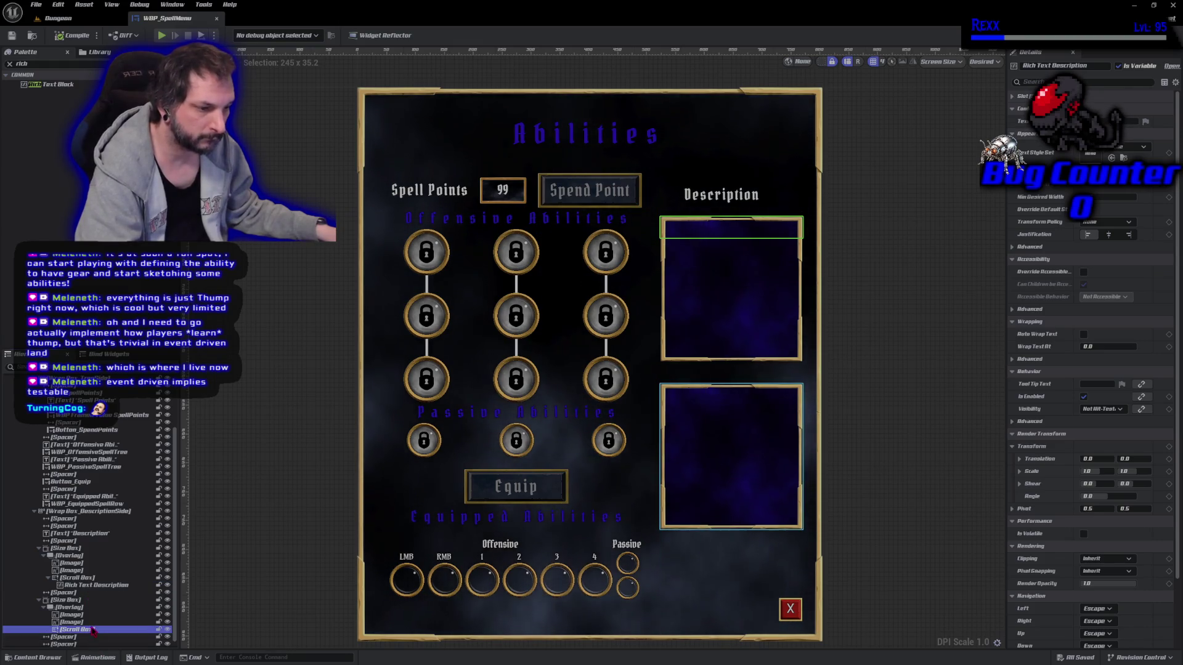
key("ctrl+v")
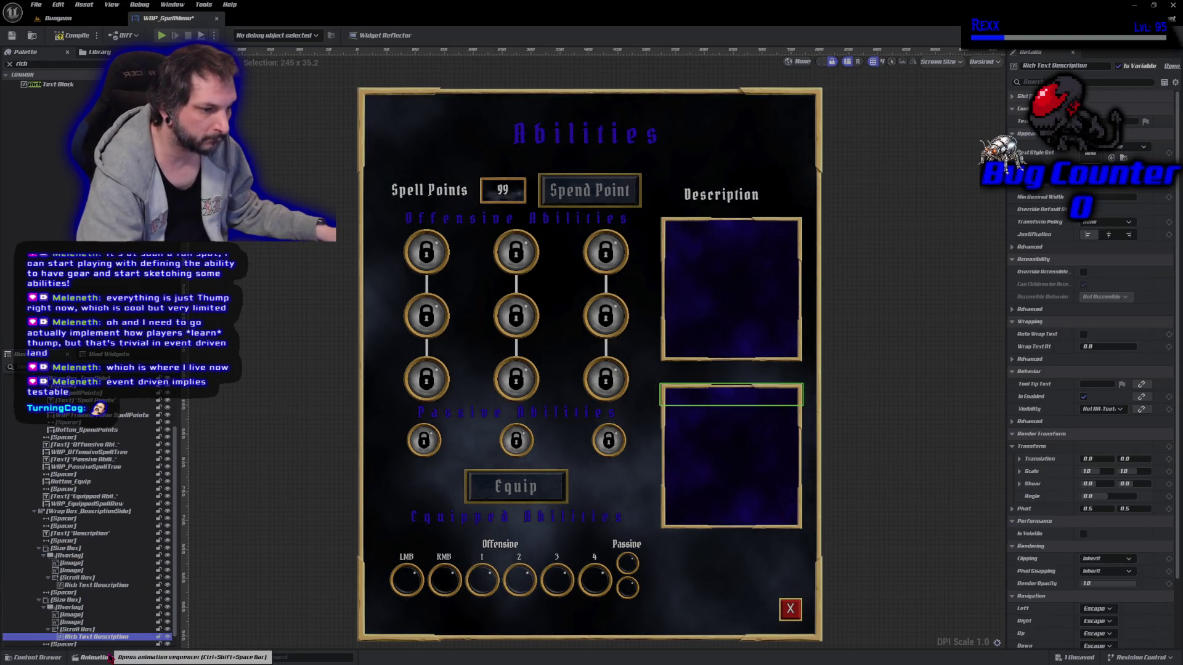
double_click(114, 638)
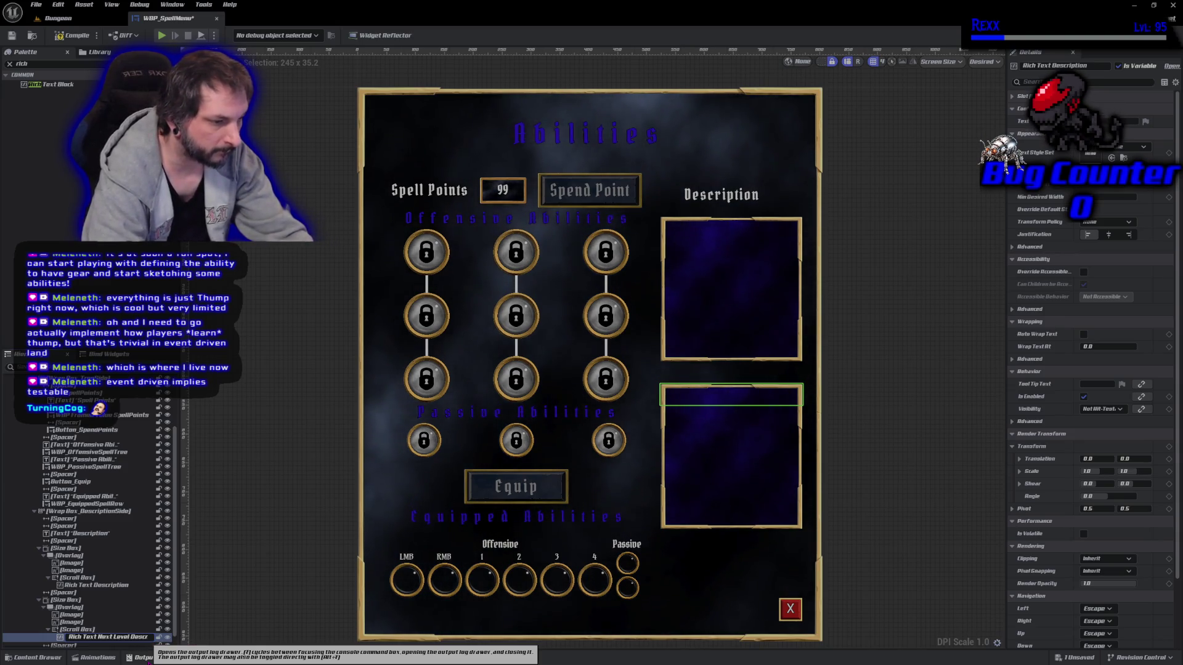
key("Return")
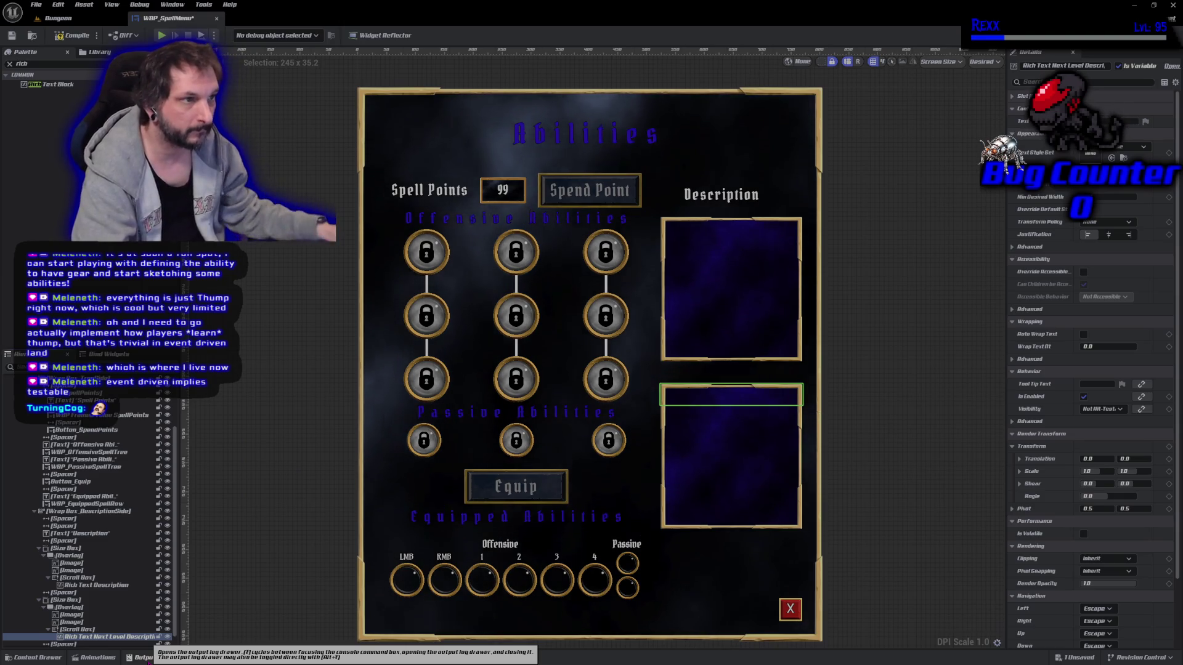
key("ctrl+s")
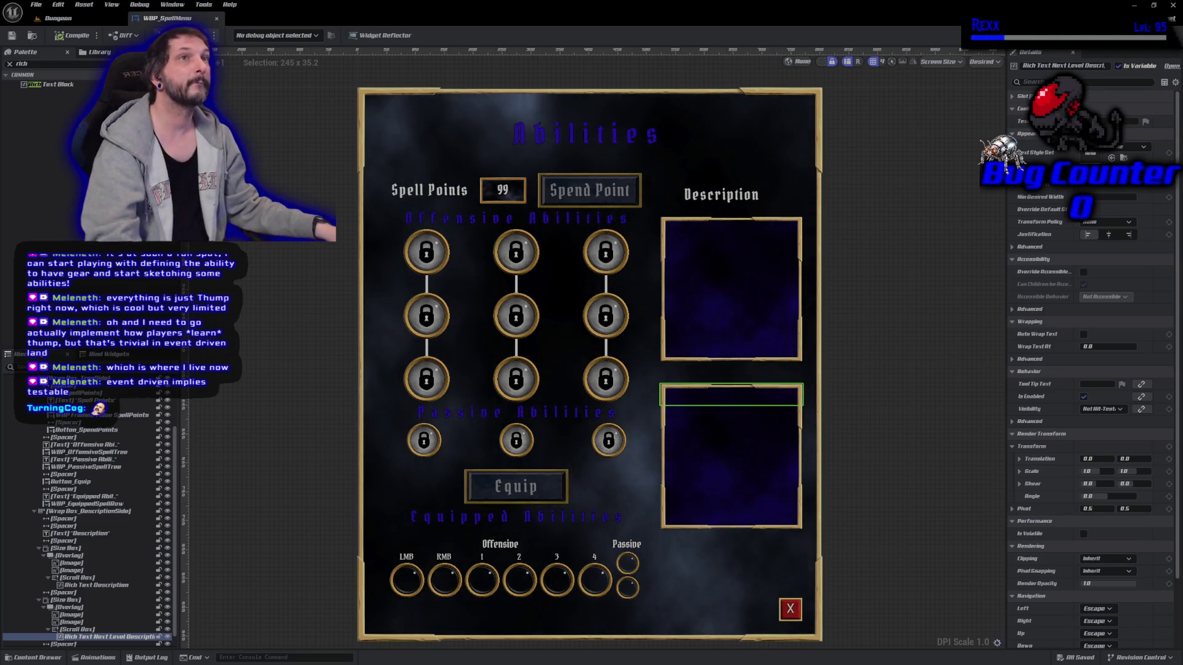
left_click(34, 657)
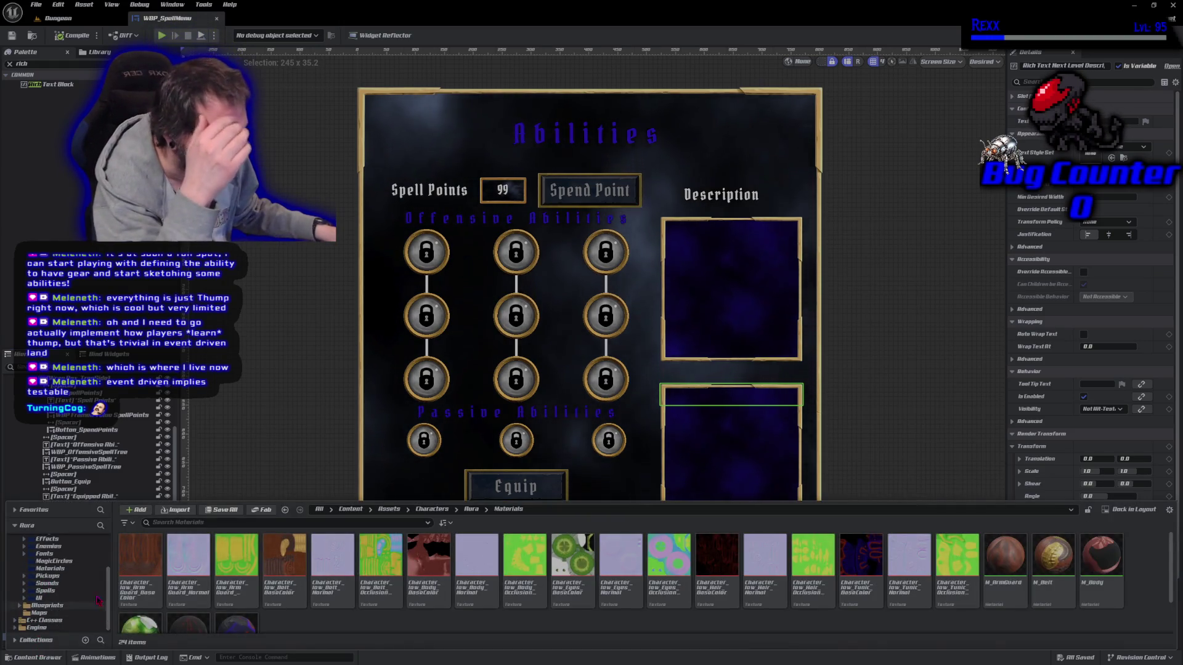
Navigate the Content Browser to Blueprints/UI/Data, where DT_MessageWidgetData lives
left_click(80, 606)
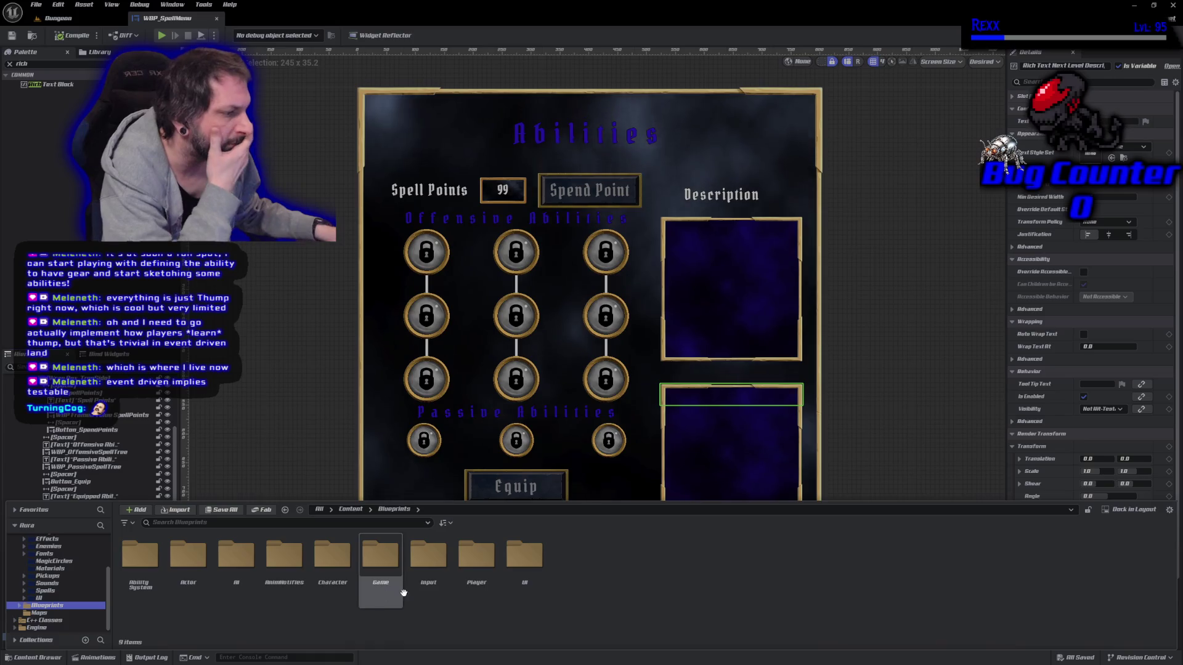
double_click(524, 557)
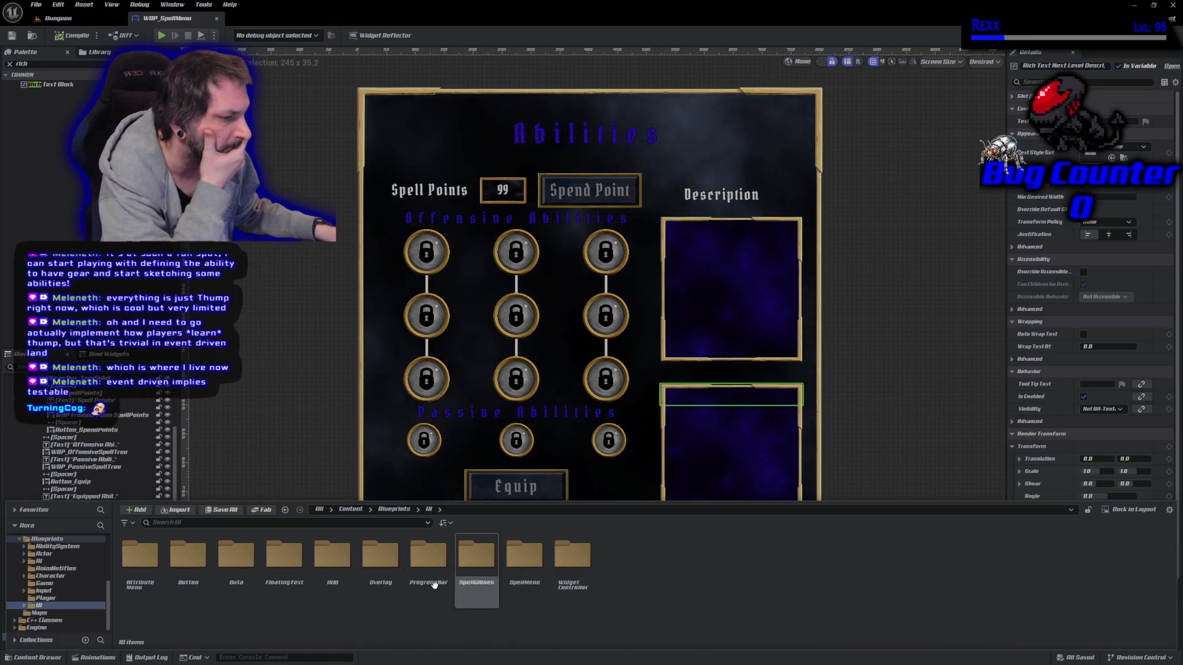
left_click(245, 582)
double_click(245, 582)
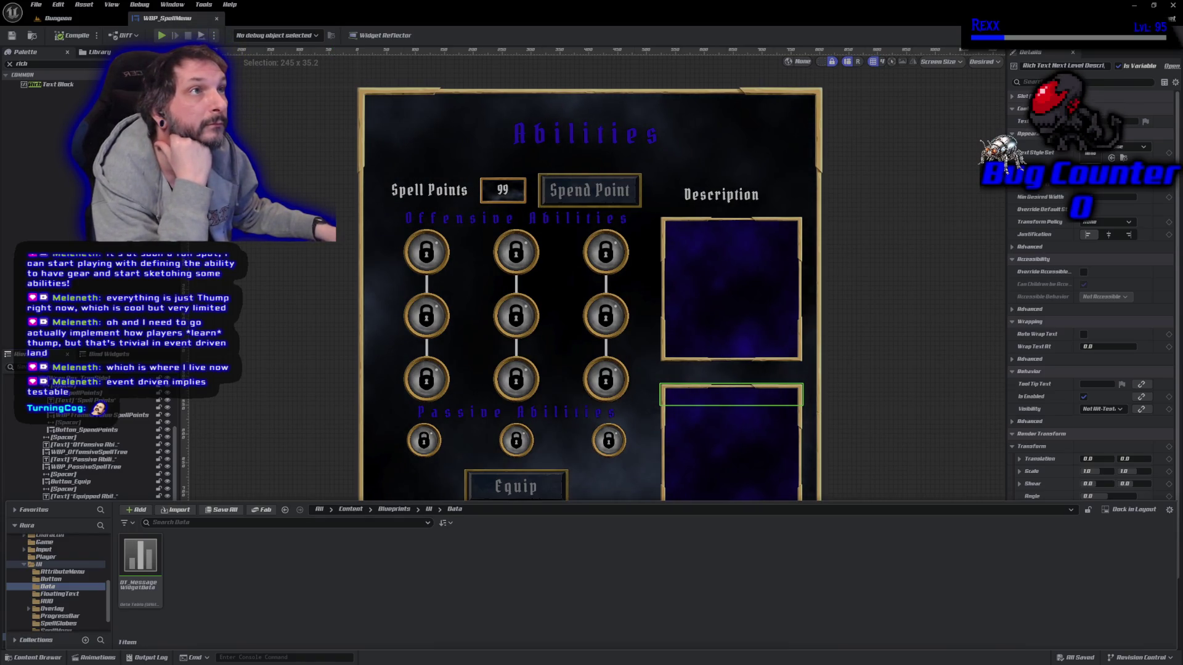
right_click(211, 613)
Create a Data Table using the RichTextStyleRow structure, named DT_RichTextStyle
mouse_move(243, 563)
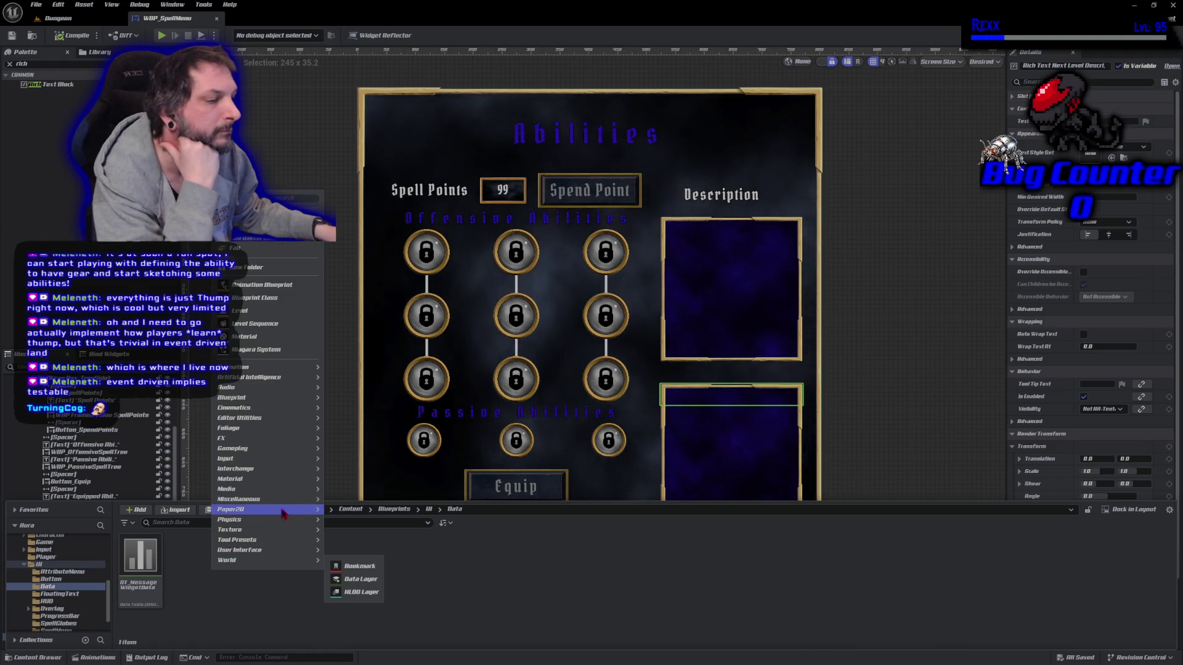
mouse_move(265, 499)
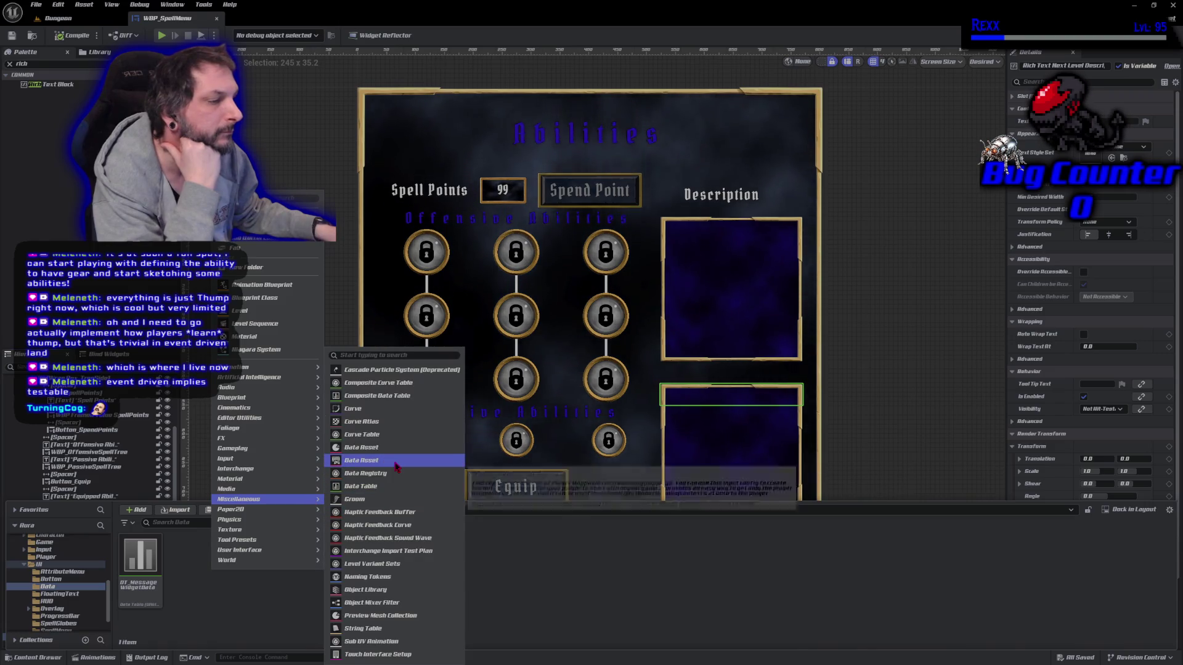
left_click(386, 487)
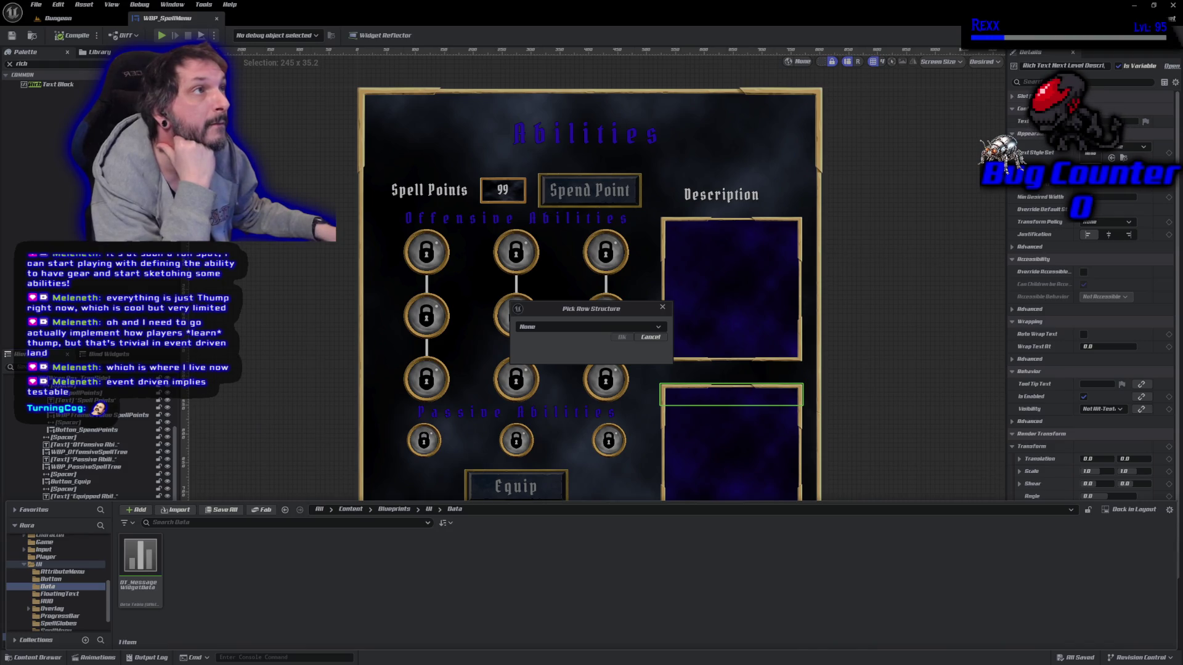
left_click(574, 333)
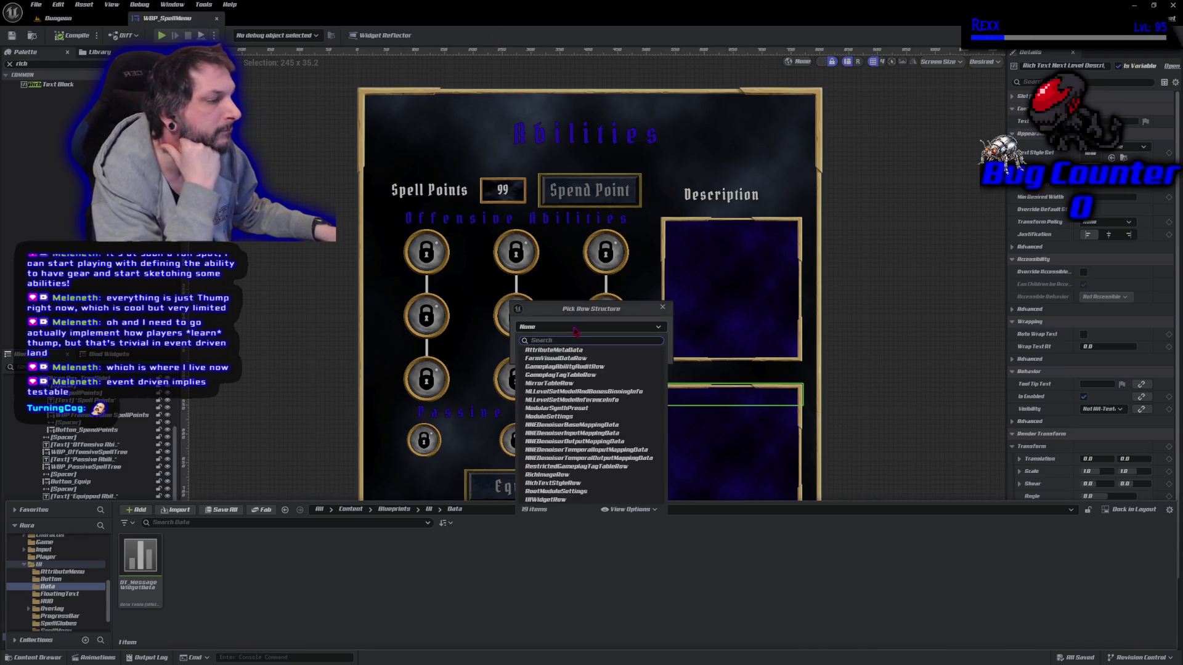
left_click(565, 484)
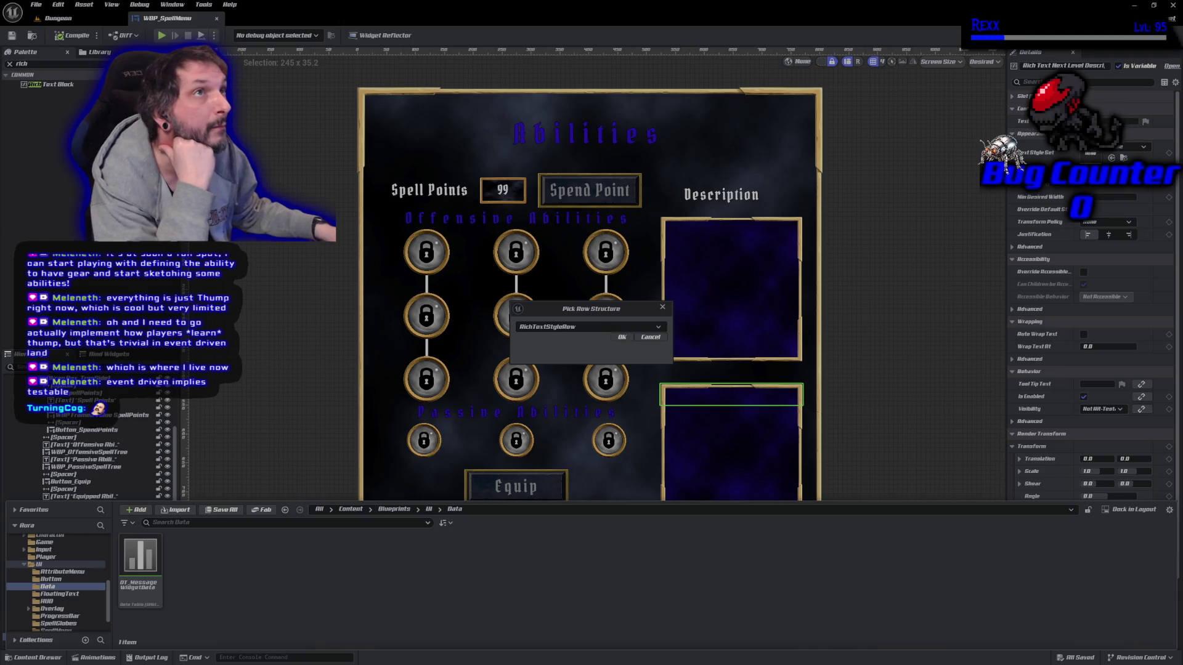
left_click(622, 338)
type("DT_")
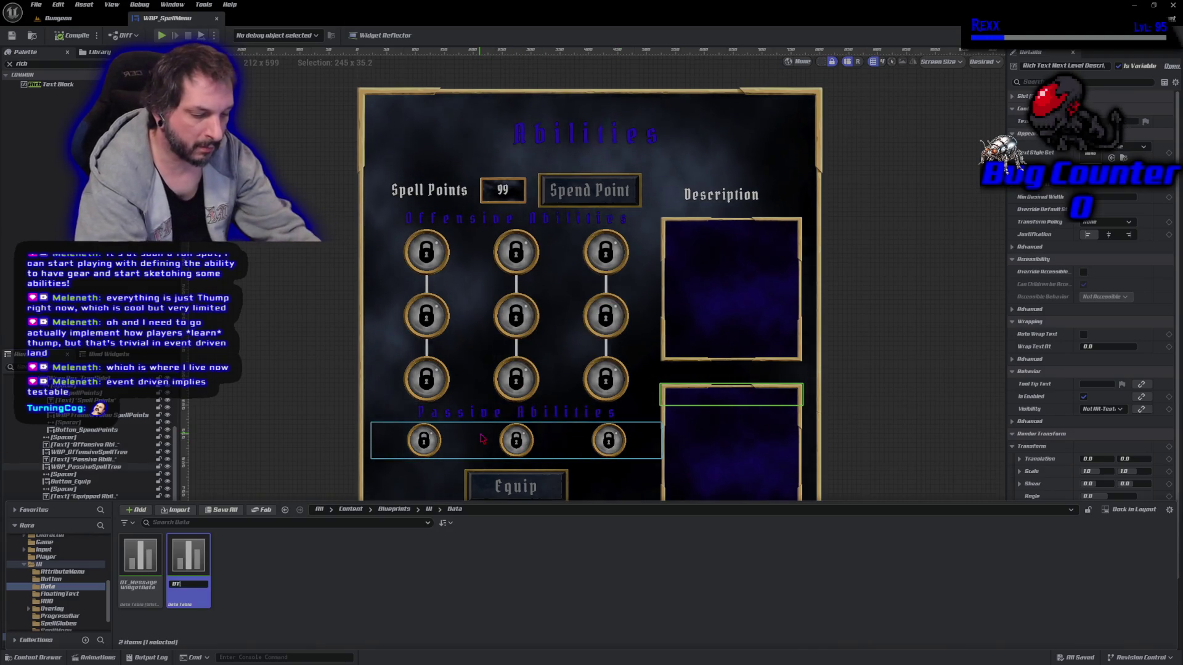
type("RichTextStyle")
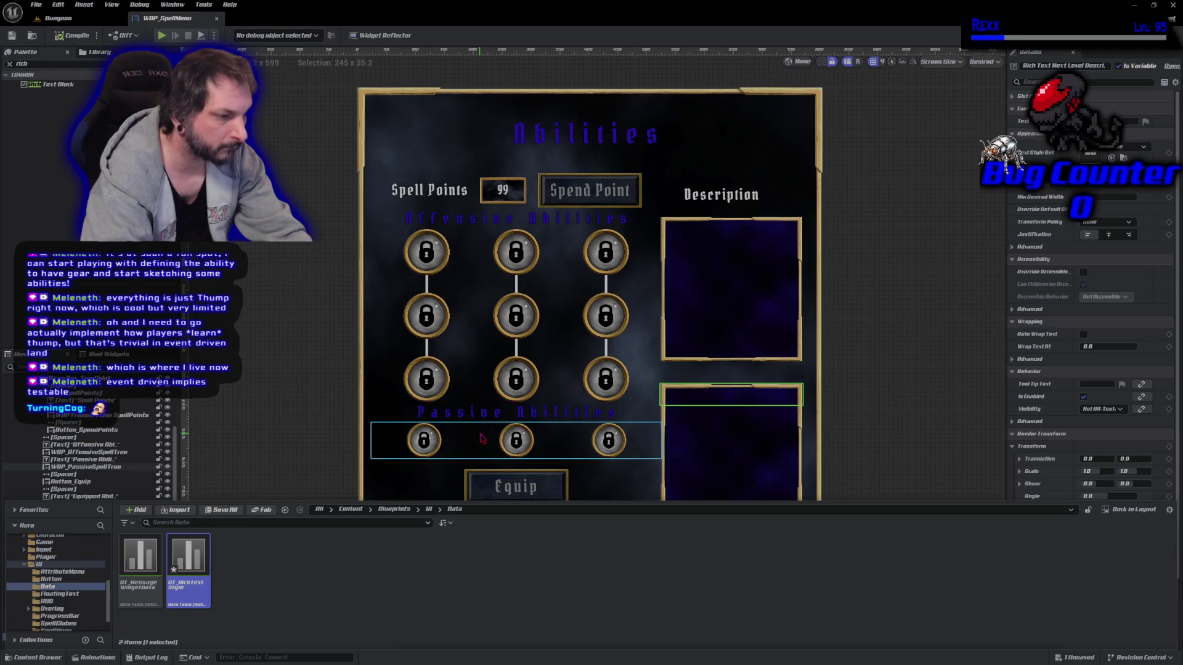
key("Return")
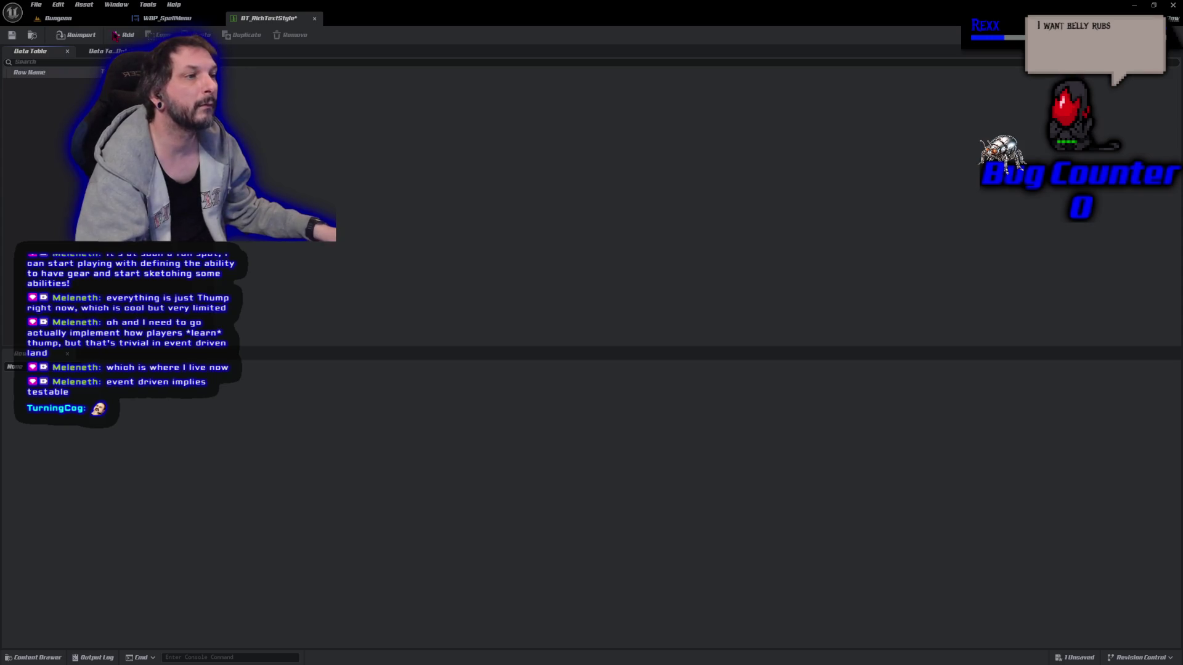
Add a new row to DT_RichTextStyle, widen the Row Name column, and rename the row Default
left_click(123, 35)
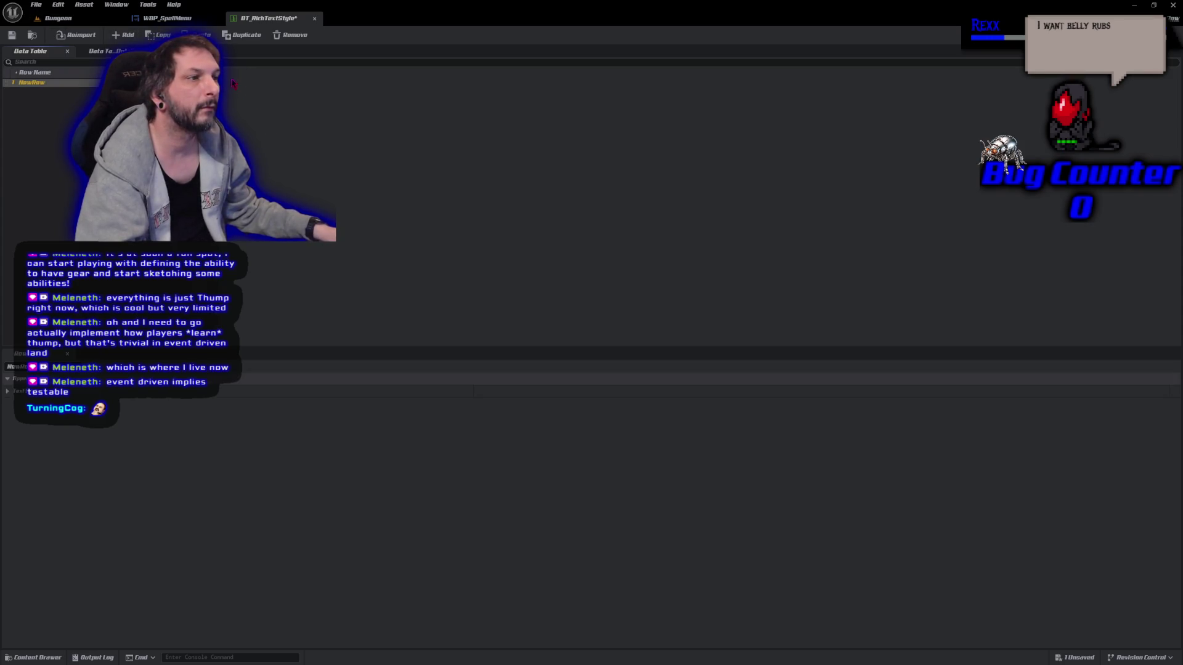
left_click_drag(235, 76, 299, 77)
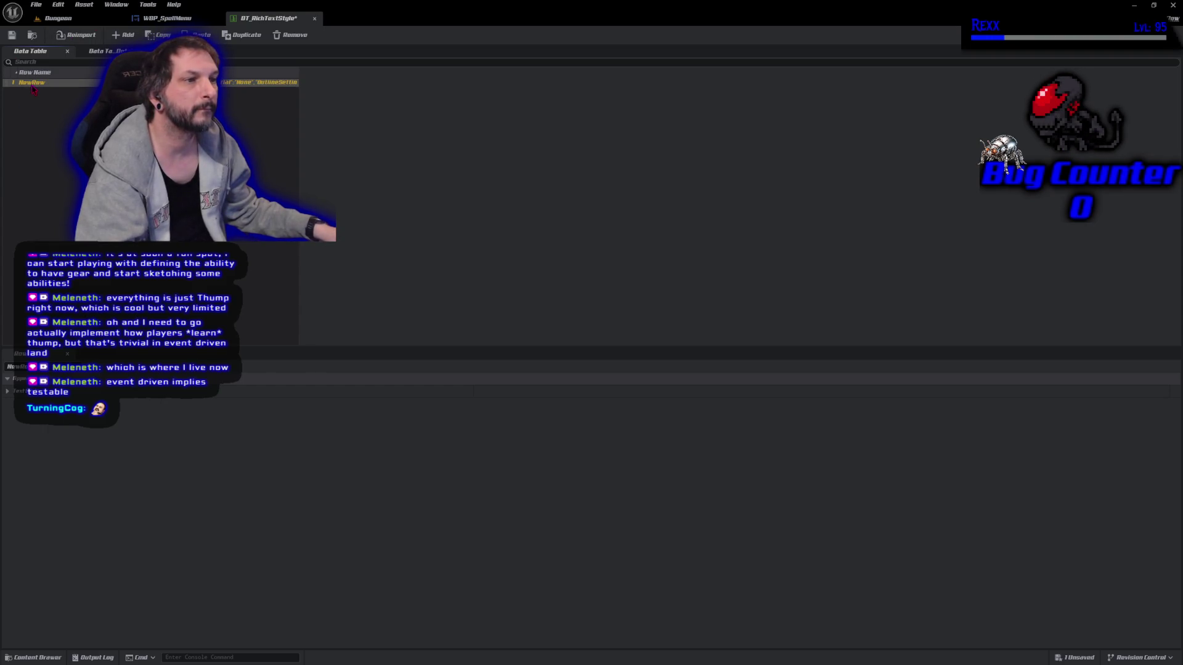
left_click(8, 391)
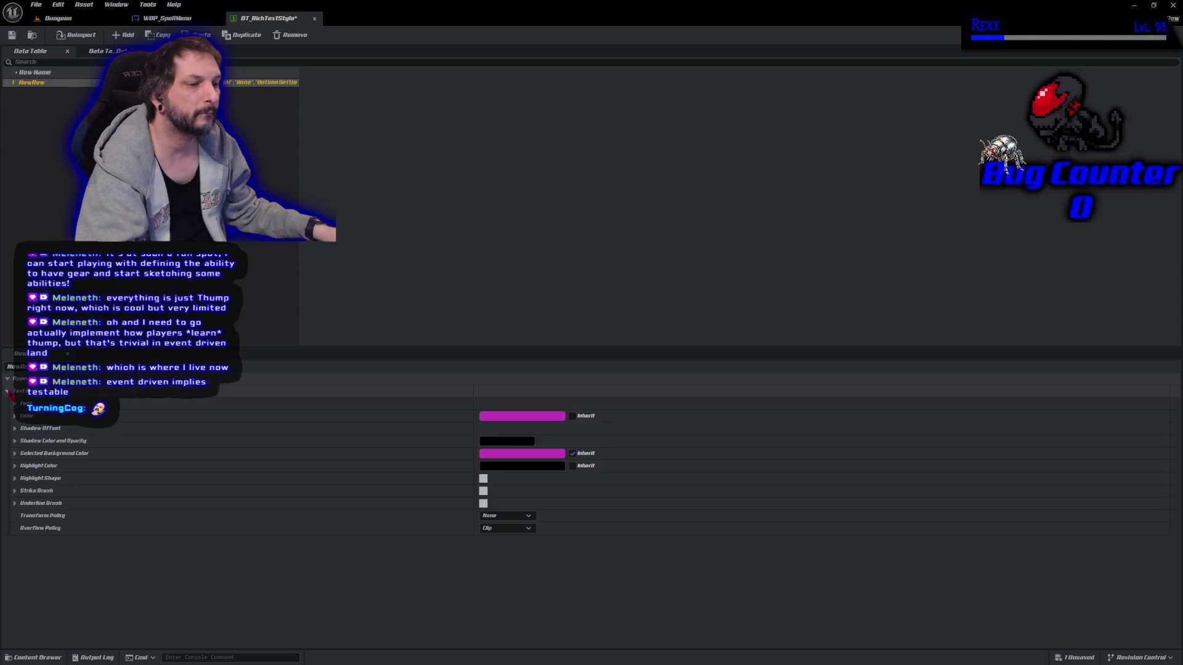
left_click(35, 82)
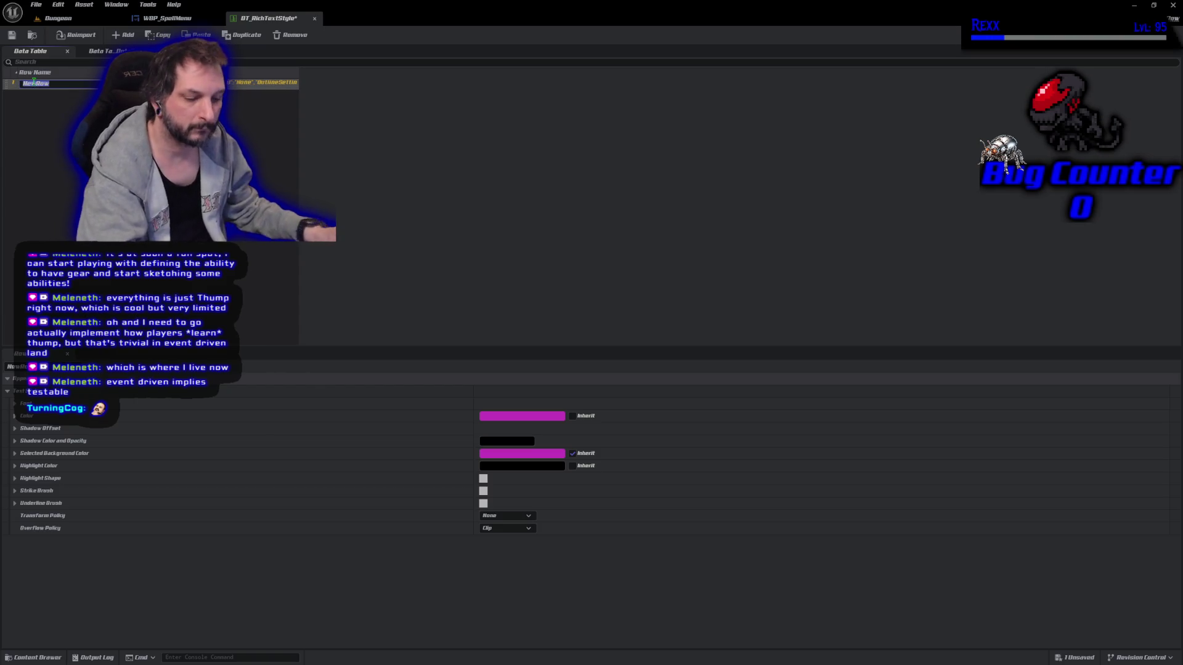
type("Default")
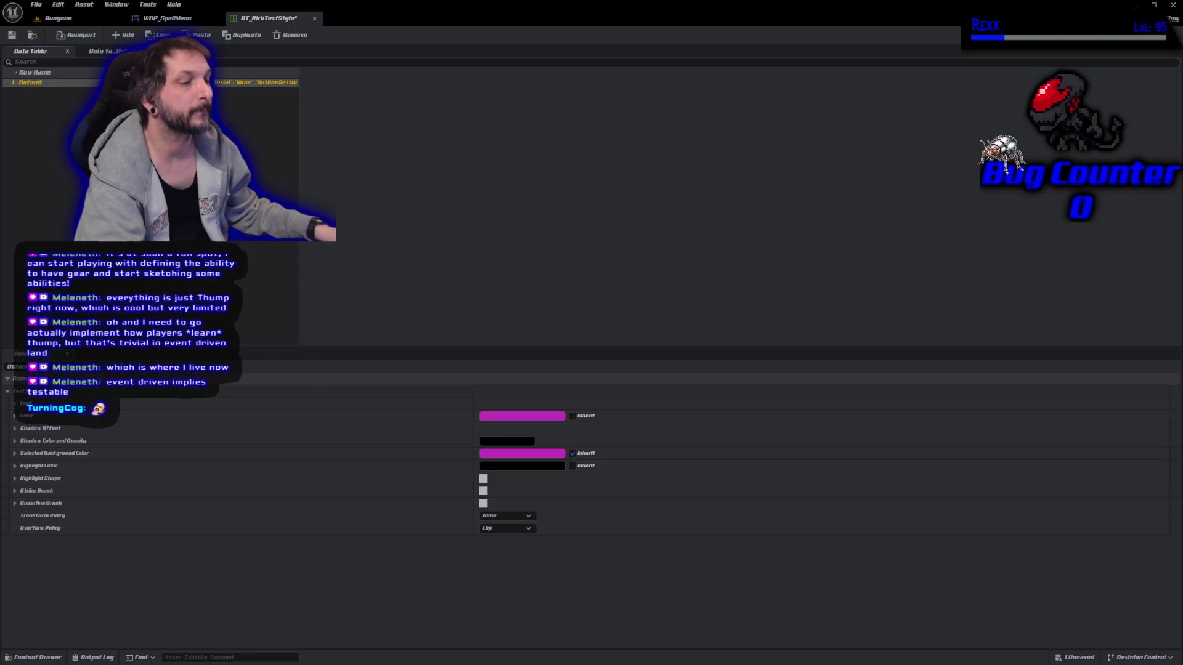
Set the Default style's font family to Amaranto-Regular_Font at size 16
left_click(368, 404)
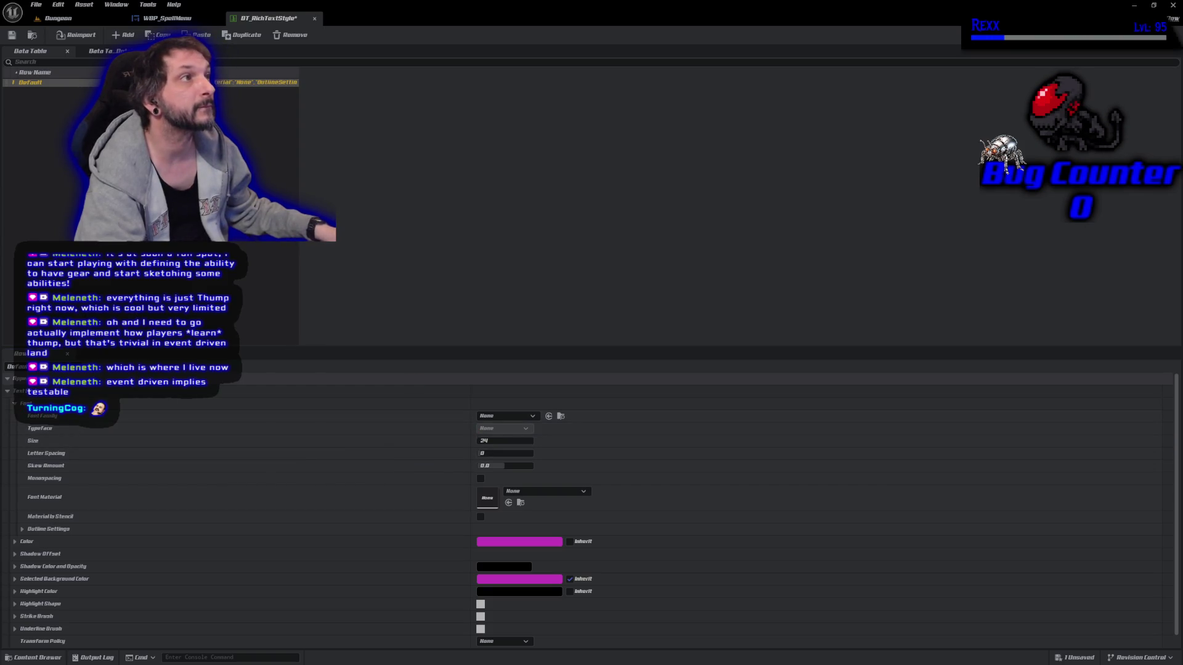
left_click(528, 418)
left_click(545, 522)
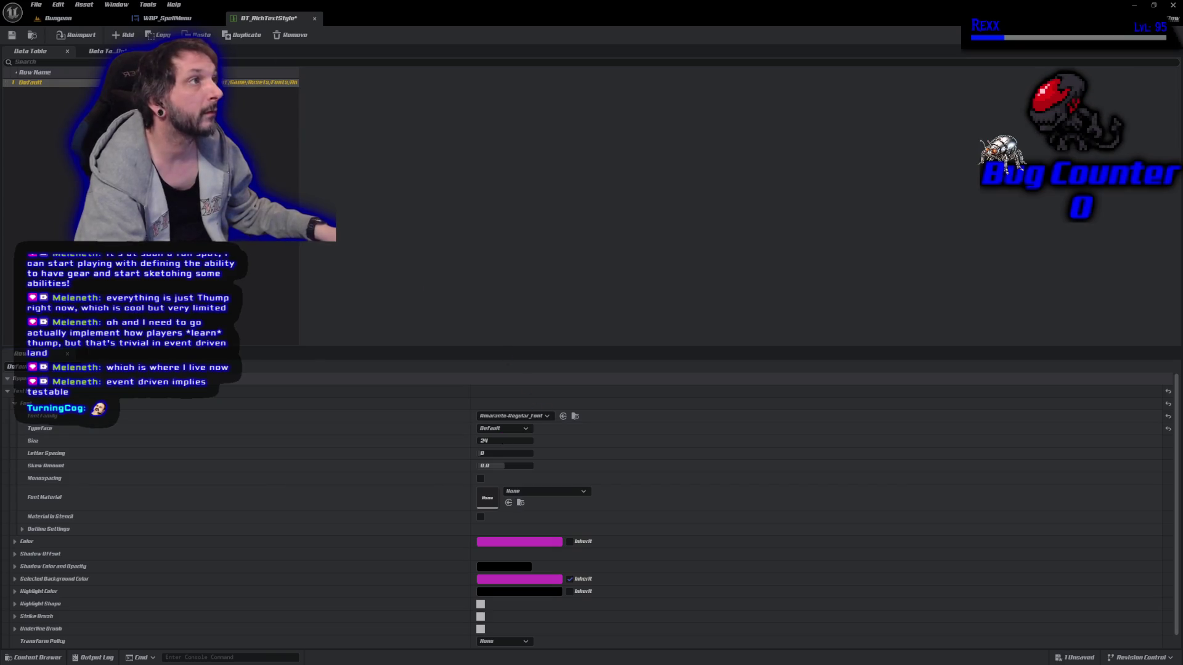
left_click(514, 441)
type("16")
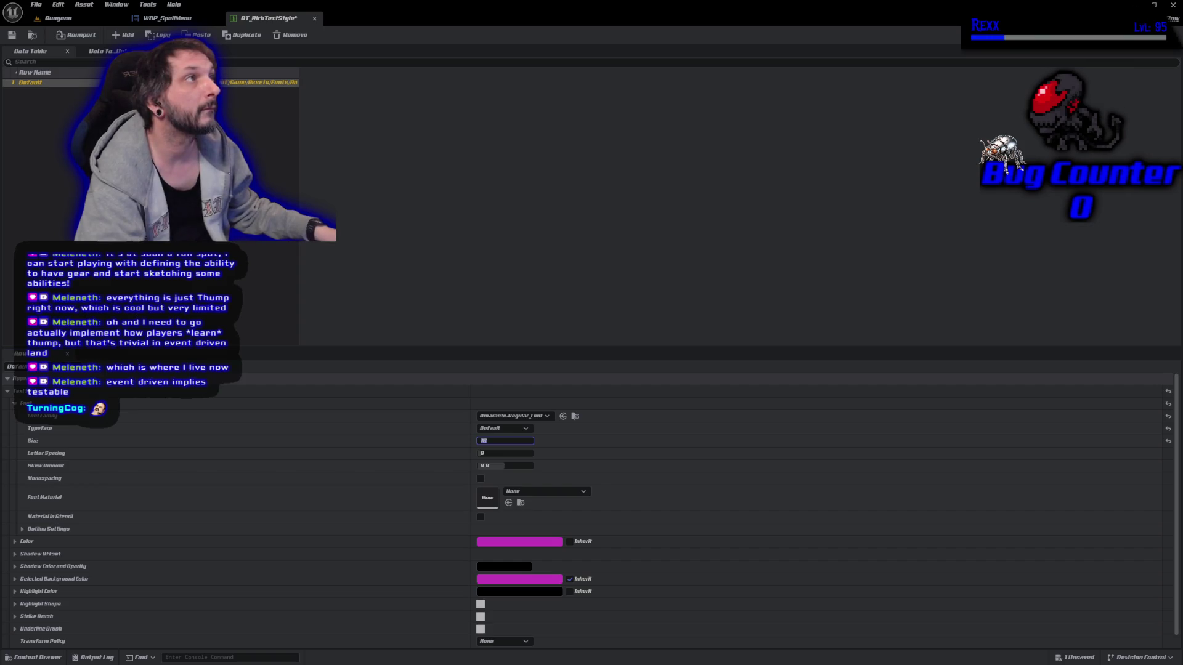
Make the Default style's text colour white and give it an outline size of 1
left_click(499, 545)
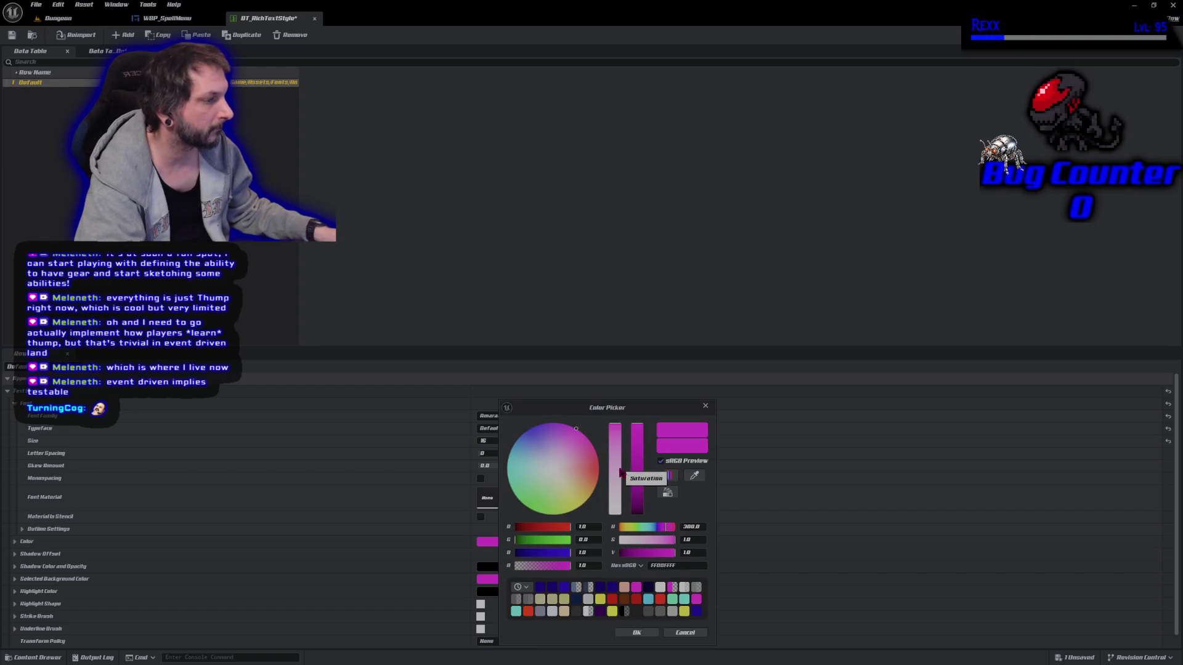
left_click_drag(622, 472, 618, 566)
left_click(638, 635)
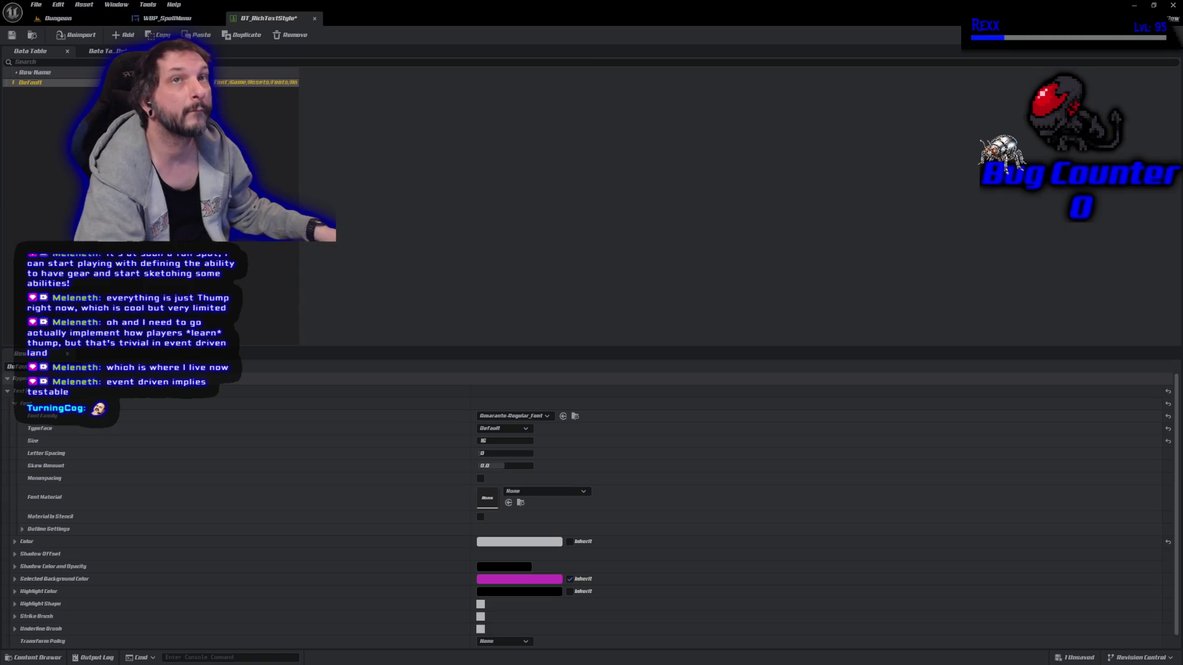
left_click(23, 529)
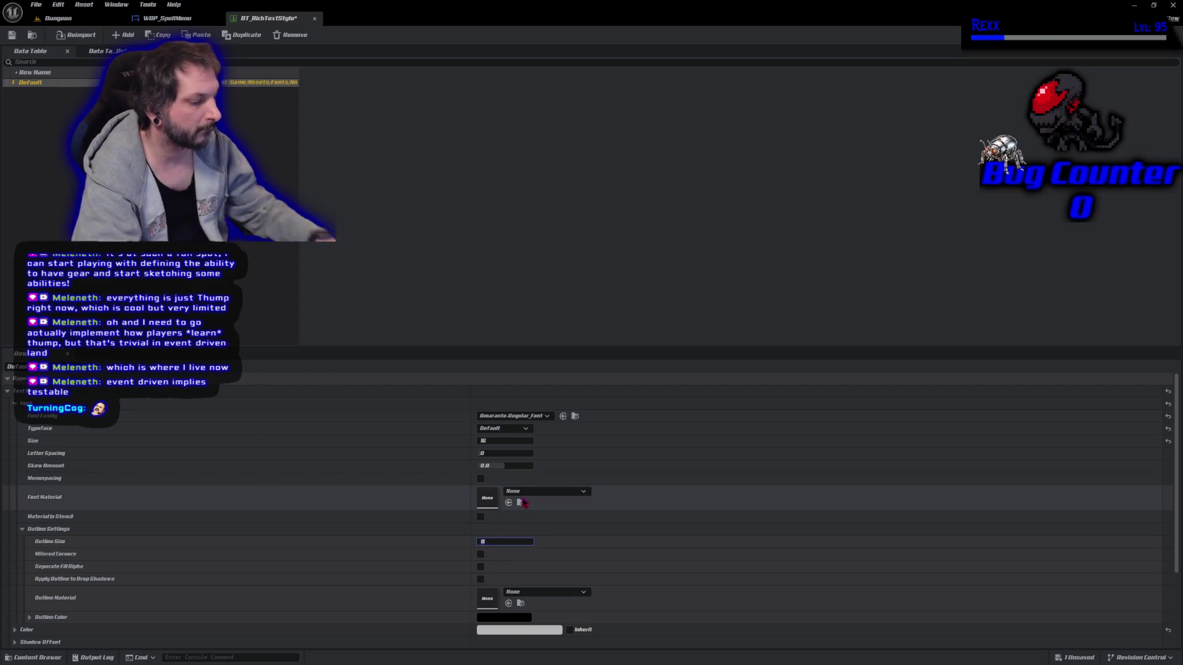
key("Return")
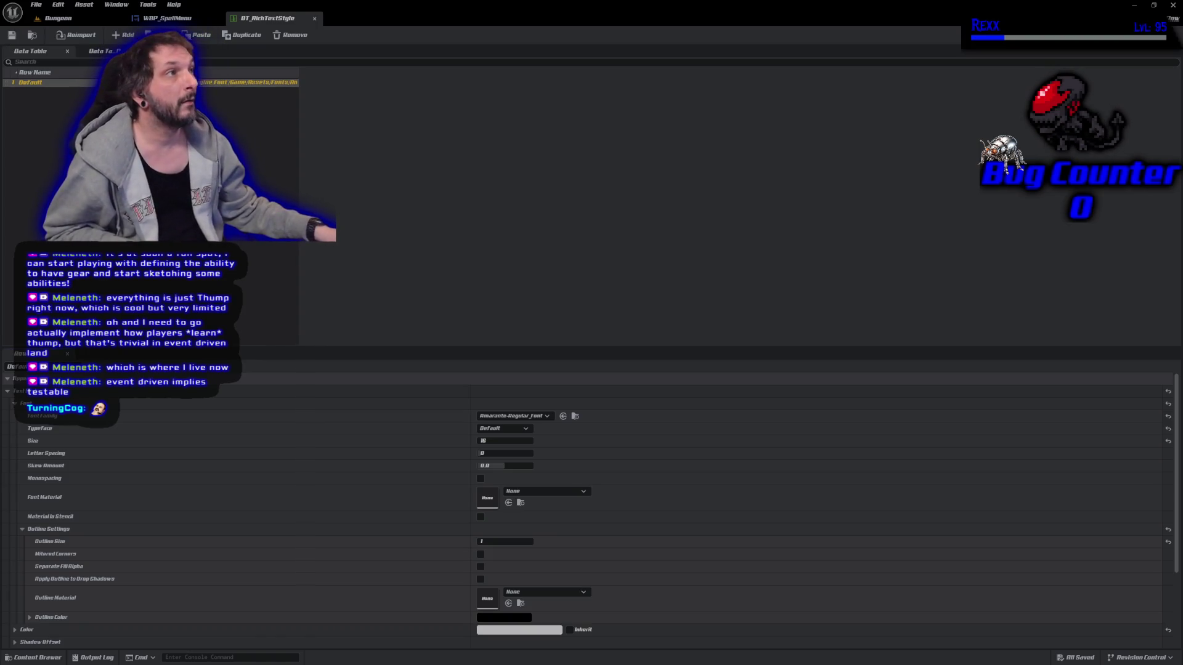
left_click(161, 19)
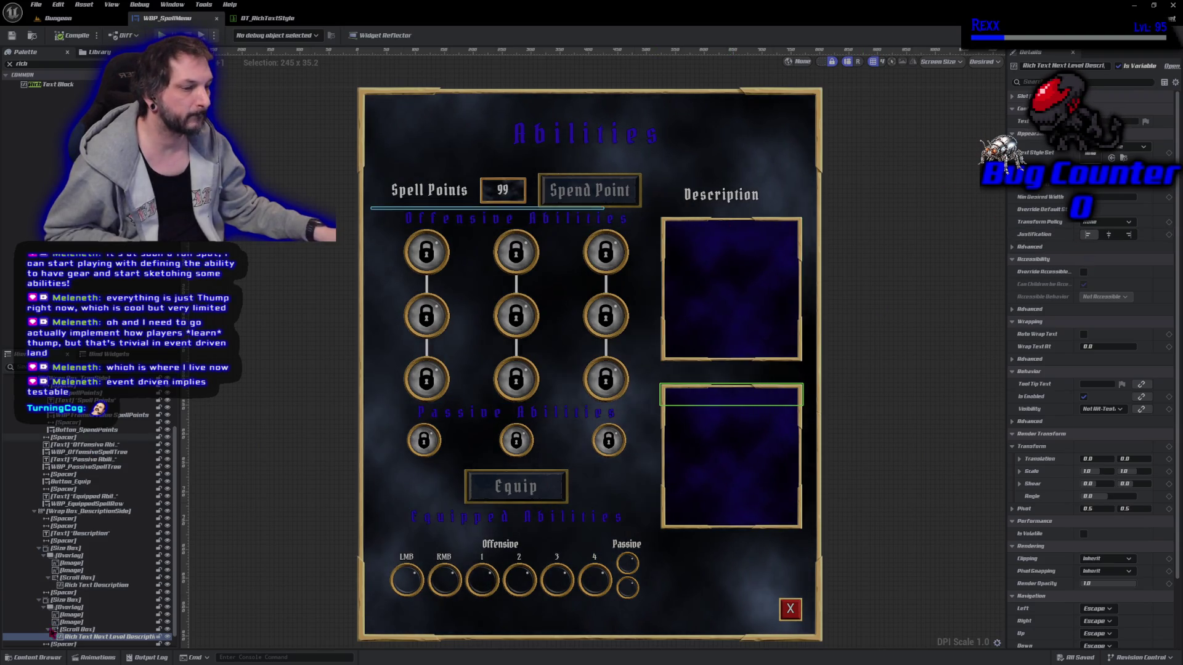
Assign DT_RichTextStyle as the text style set for both description rich text blocks and compile
left_click(96, 585)
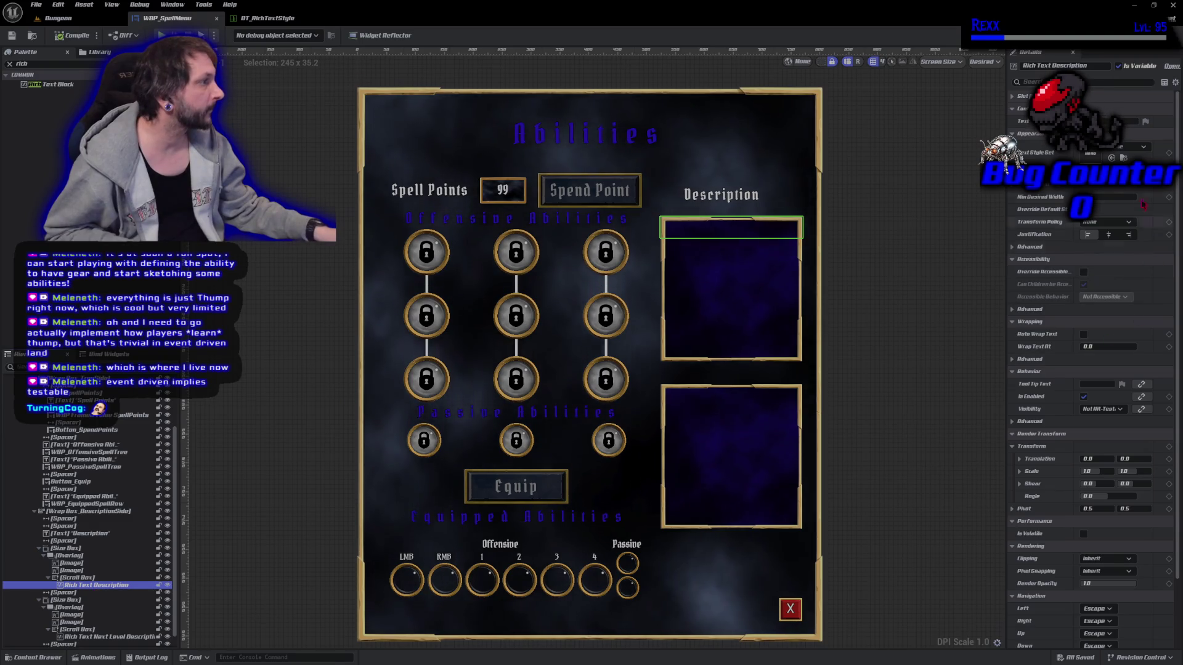
left_click(1121, 147)
left_click(1107, 274)
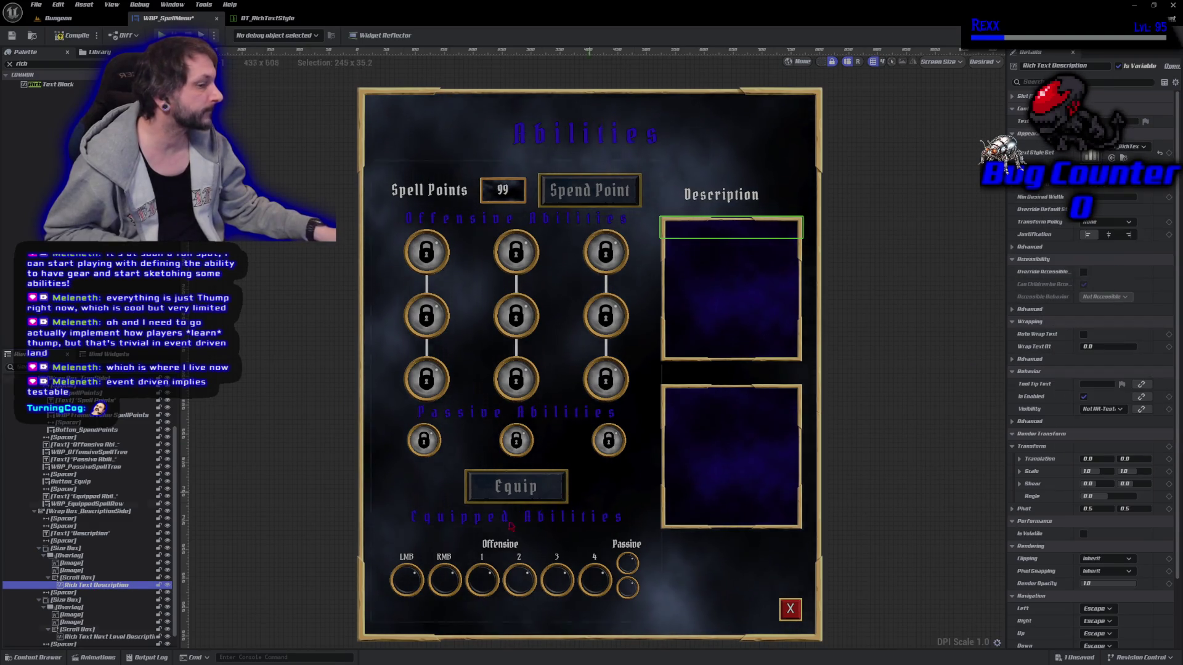
left_click(104, 637)
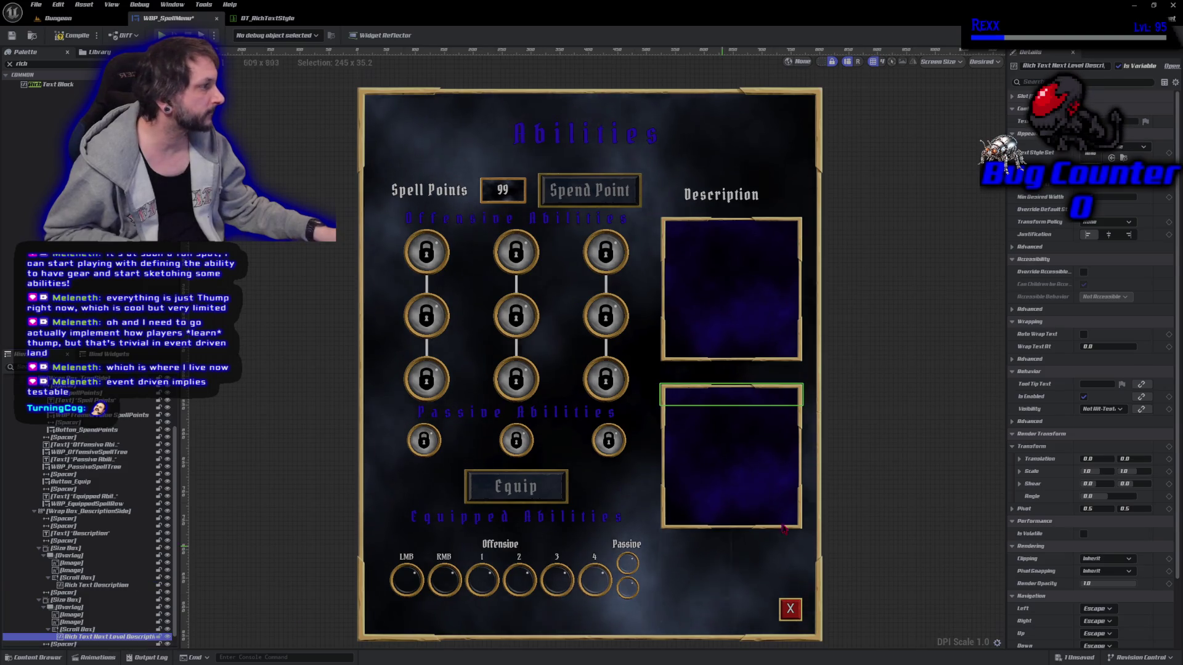
left_click(1121, 146)
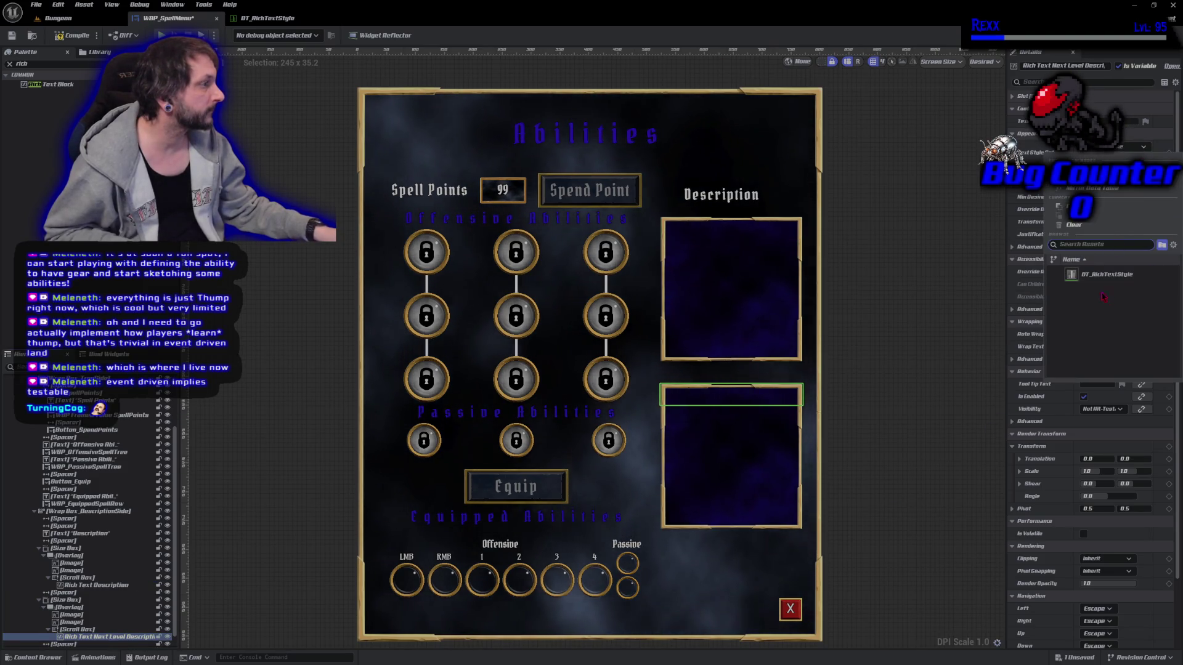
left_click(1107, 274)
left_click(77, 38)
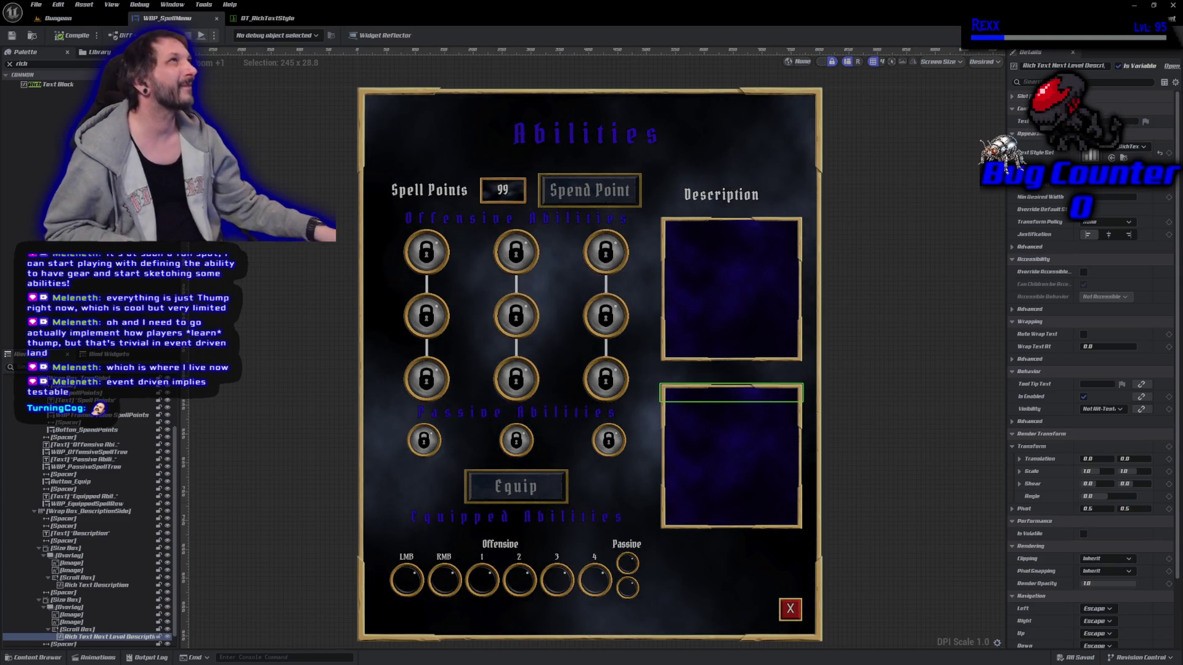
left_click(92, 585)
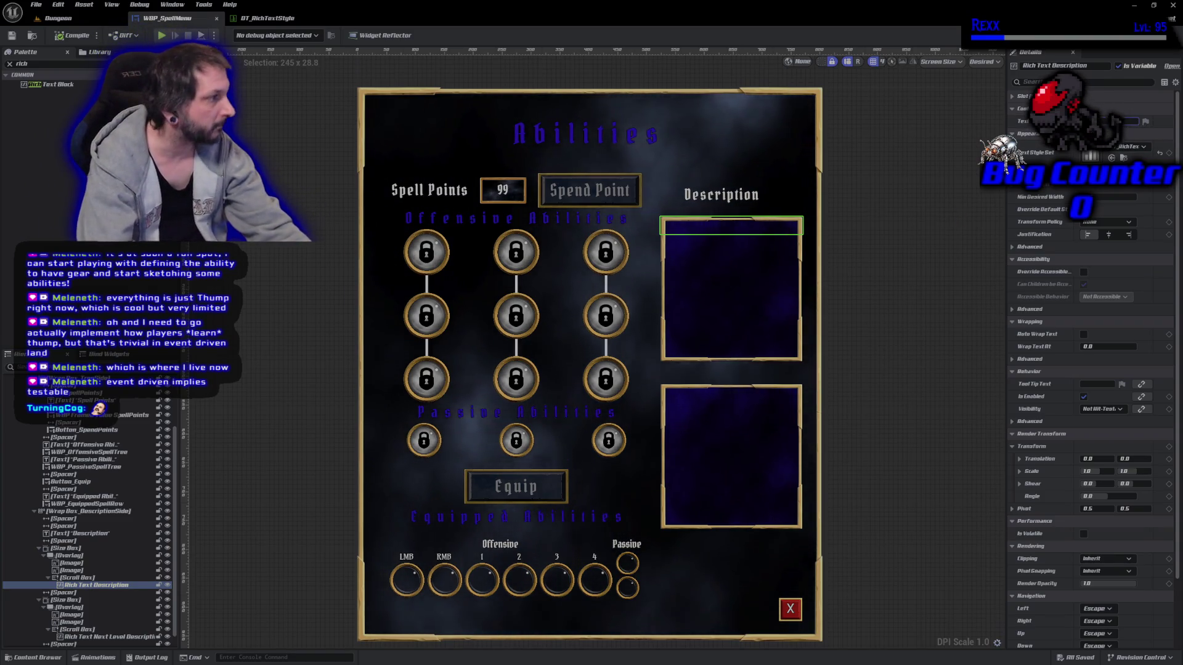
left_click(667, 226)
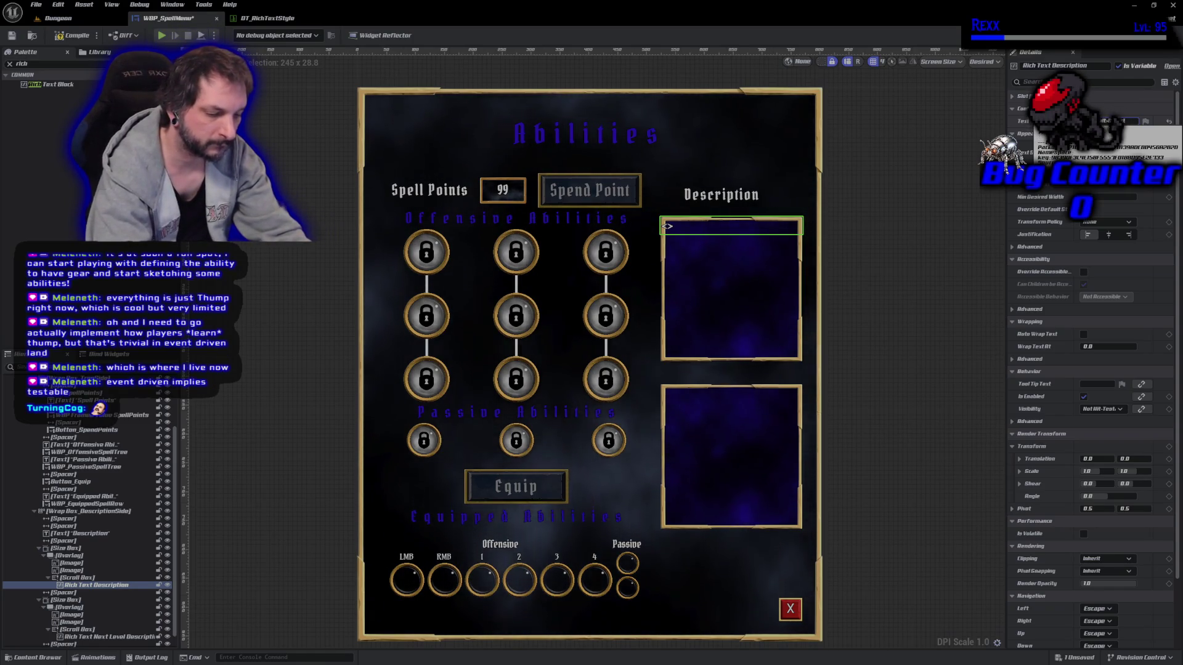
Give Rich Text Description the sample text 'Description Text' and compile the spell menu widget
type("Description Text")
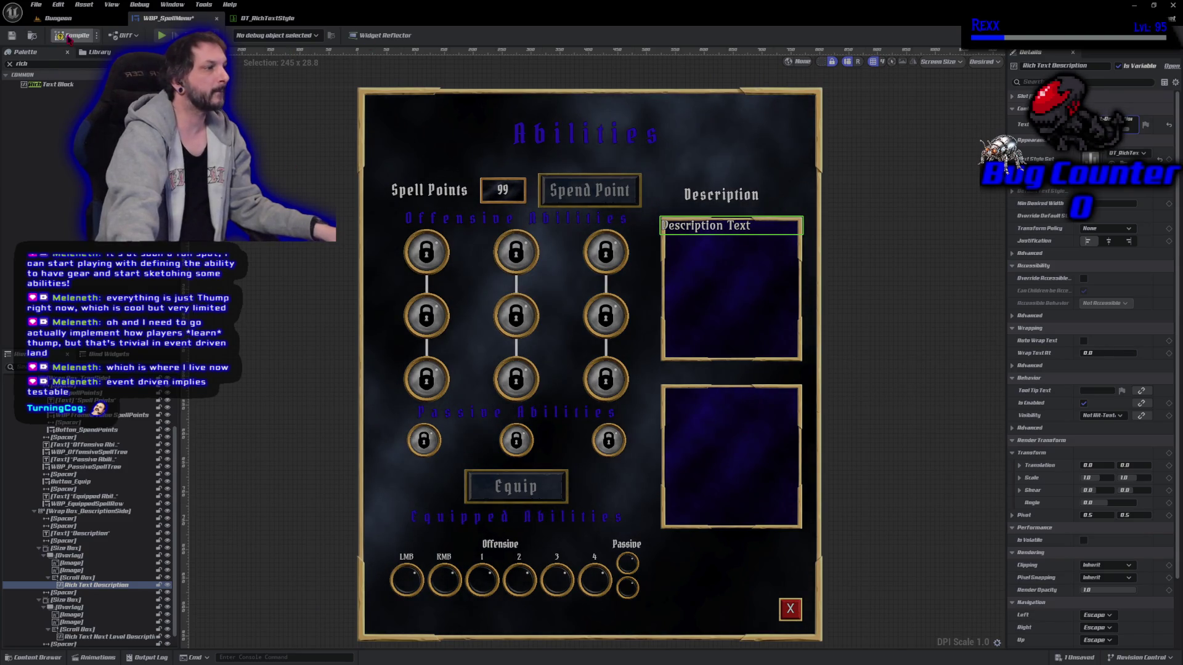
left_click(69, 38)
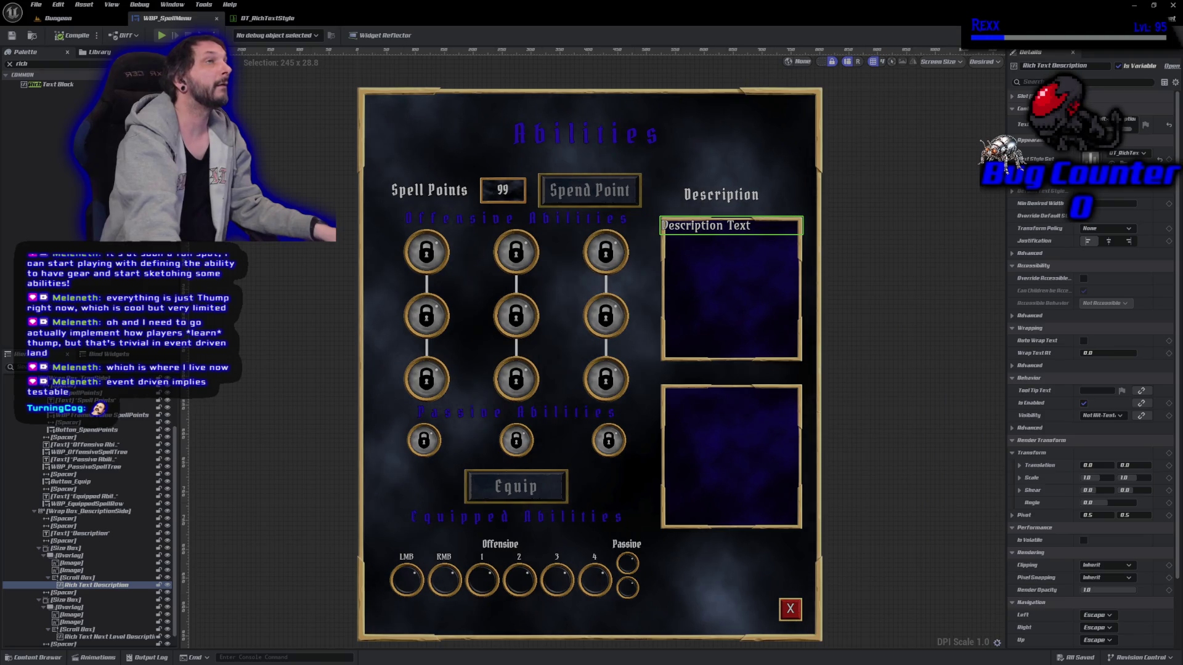
left_click(132, 638, "ctrl")
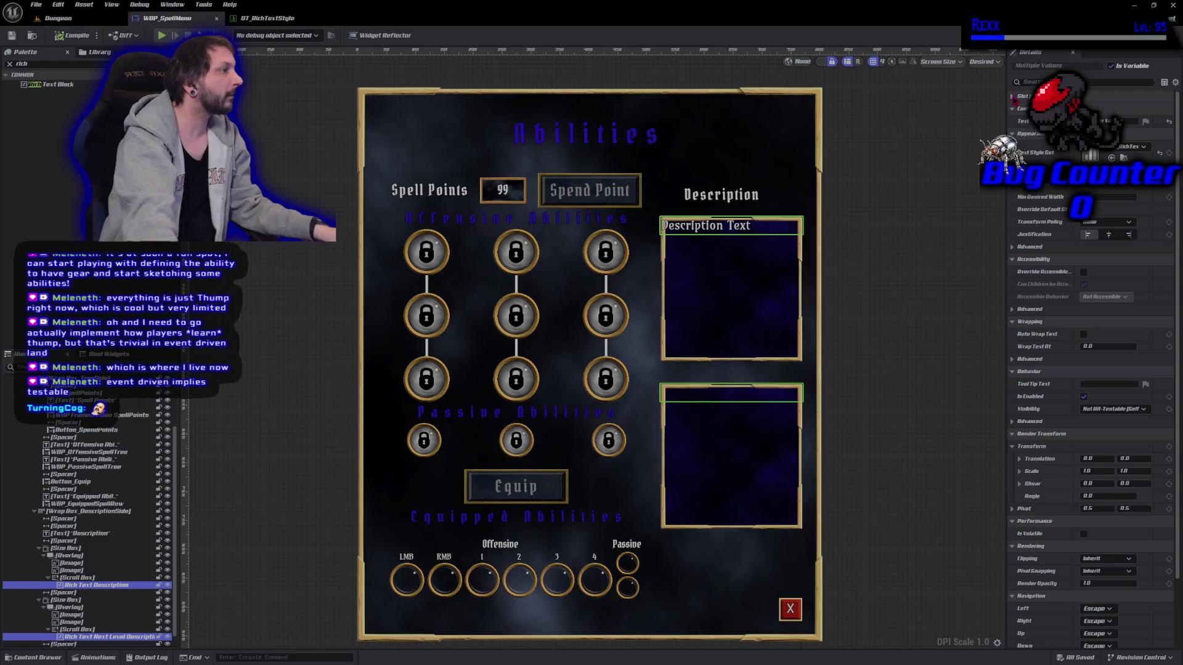
Set the slot padding of both description rich-text boxes to 10, then switch to DT_RichTextStyle
left_click(1013, 96)
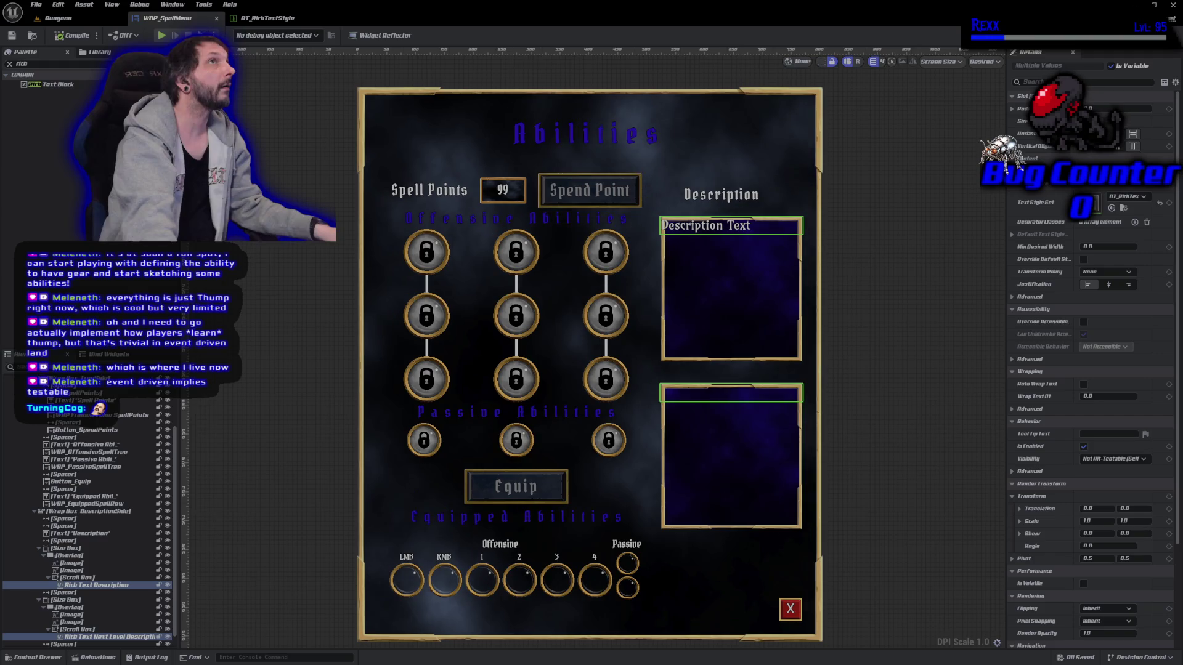
left_click(1093, 99)
type("10")
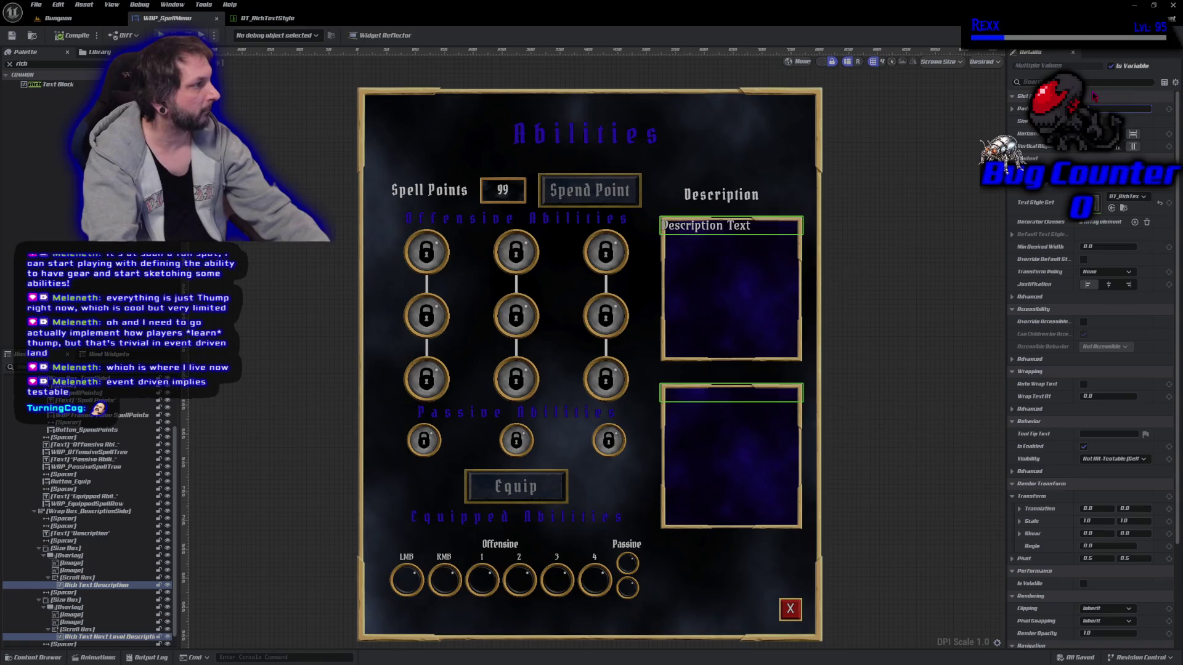
key("Return")
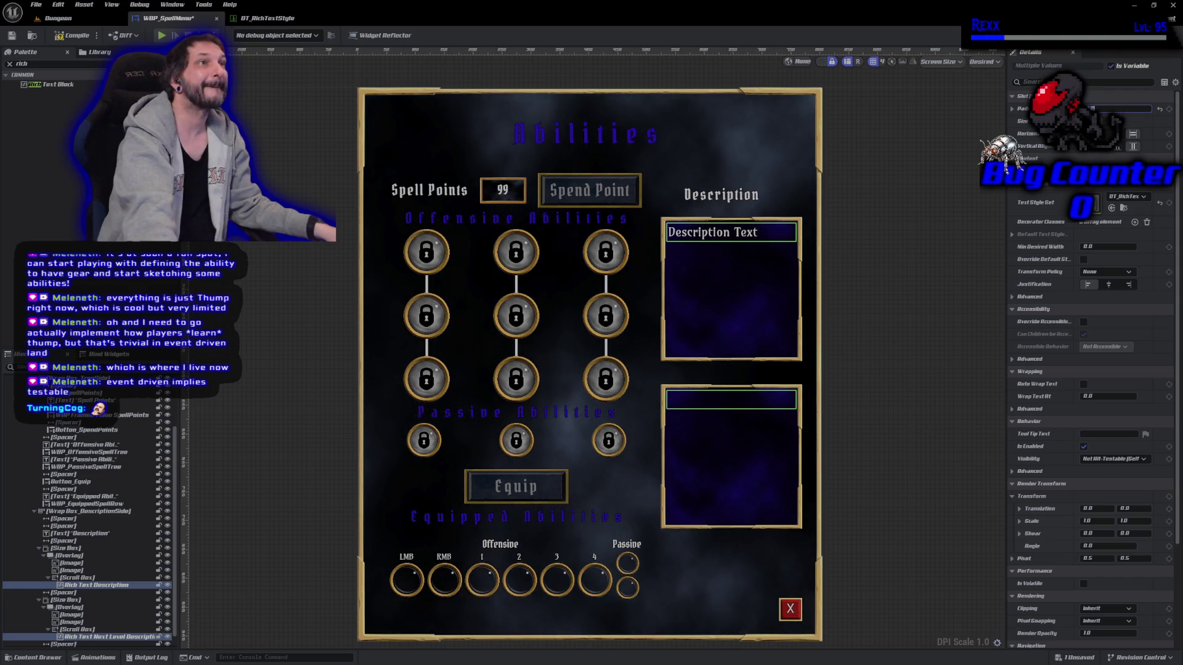
left_click(252, 19)
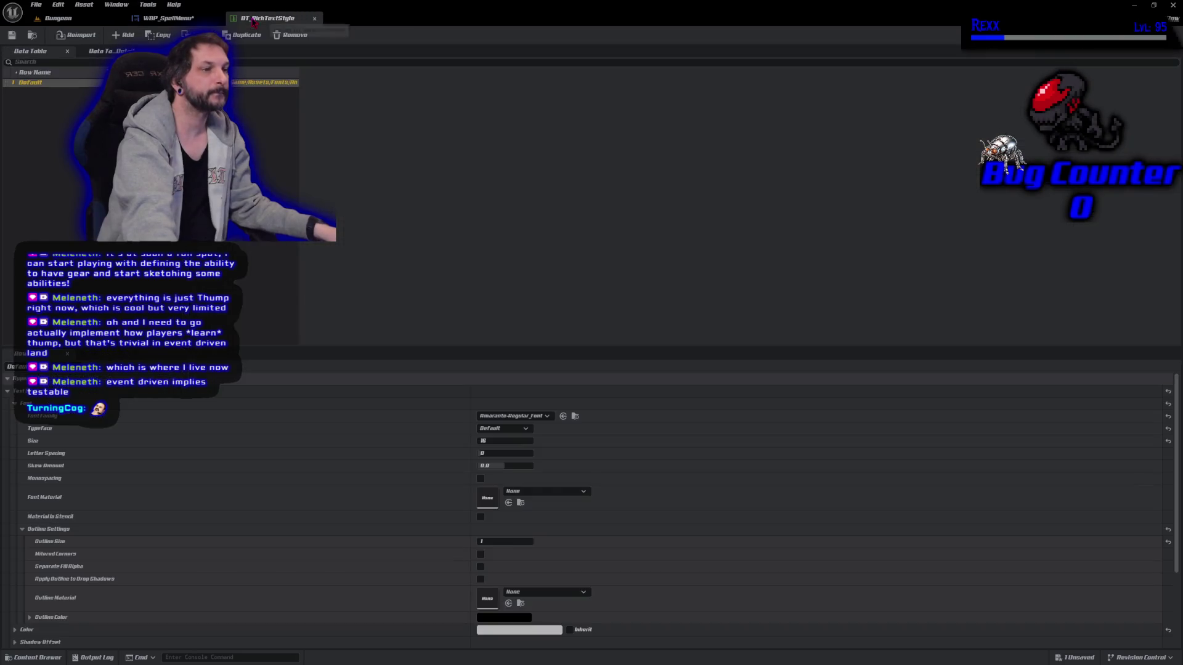
Add a new style row to DT_RichTextStyle and name it Damage
left_click(126, 35)
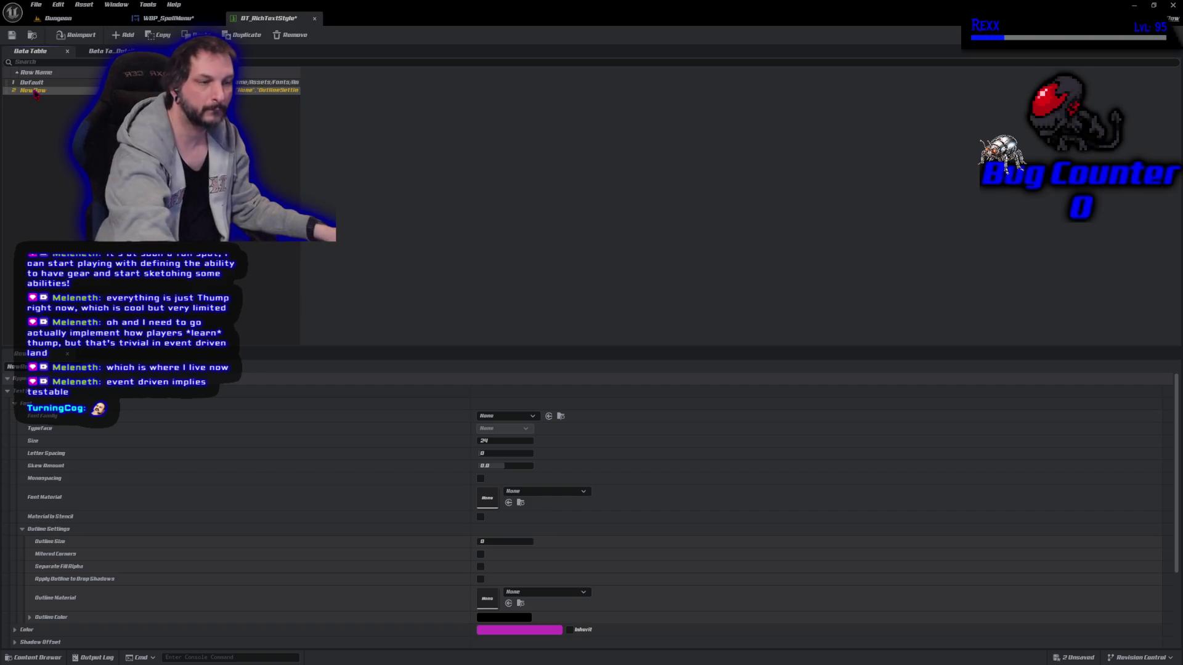
double_click(35, 93)
type("O")
type("amage")
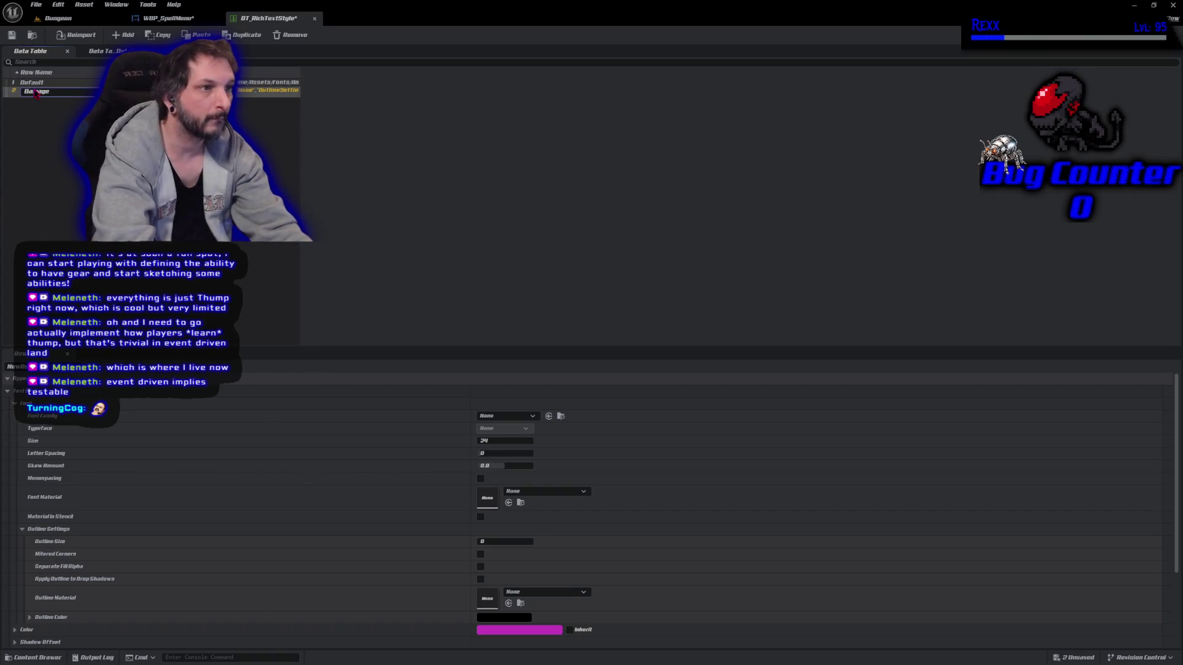
key("Return")
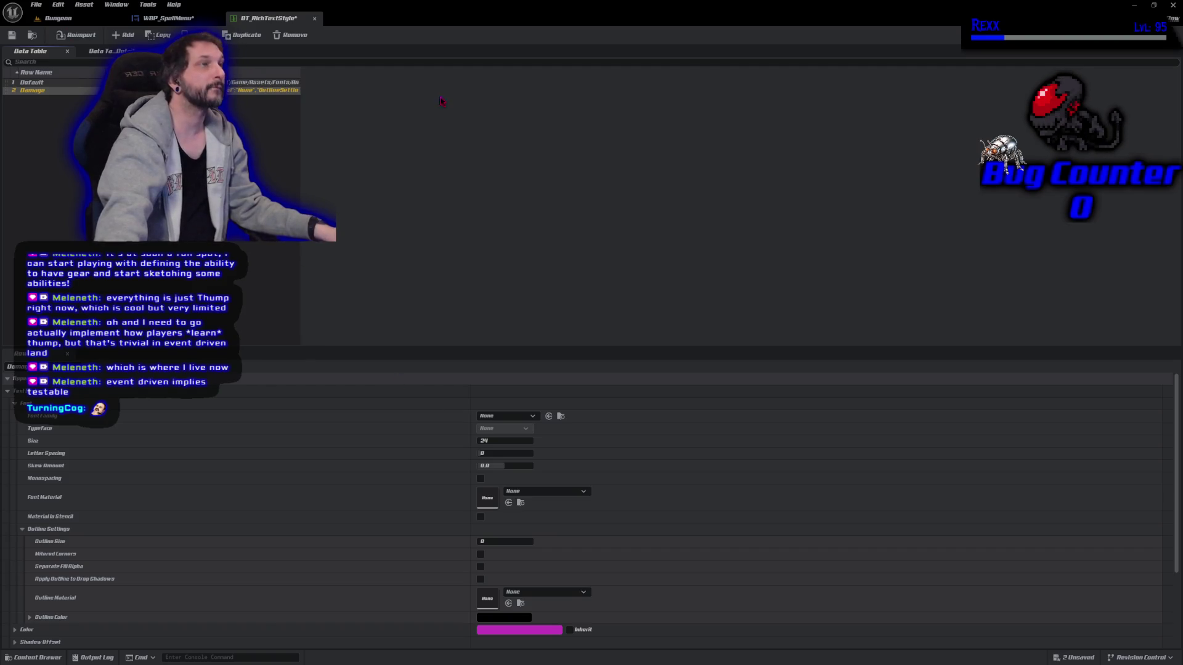
Give the Damage row Amaranto-Regular_Font, font size 16 and outline size 1
left_click(506, 415)
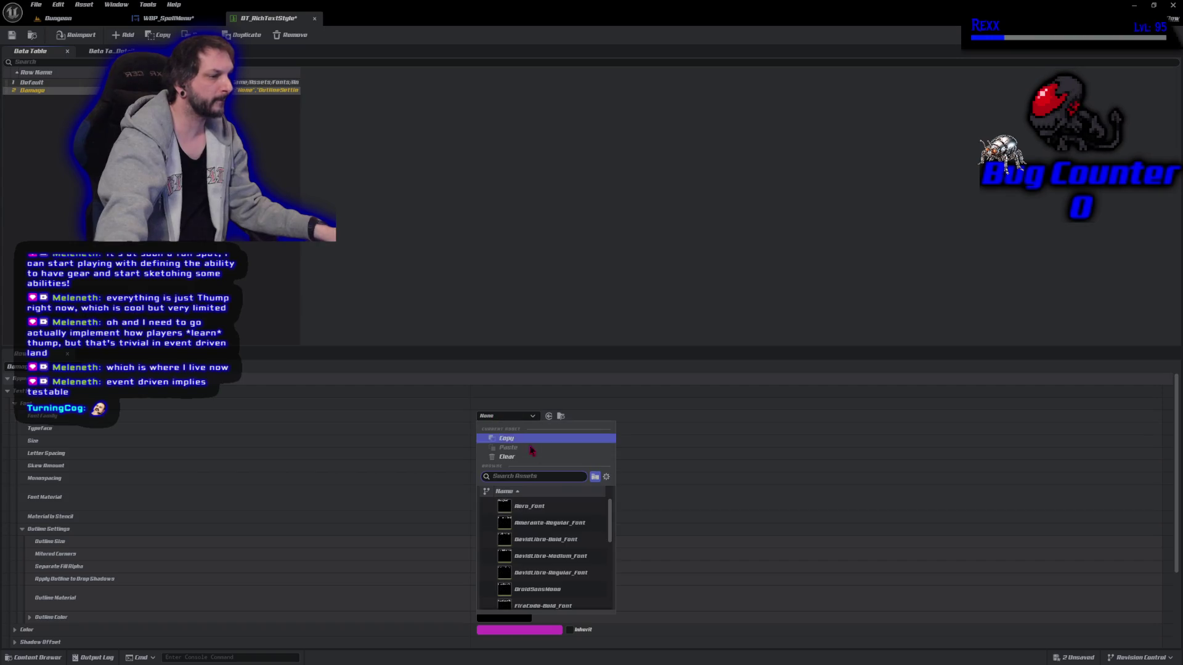
left_click(579, 528)
left_click(500, 441)
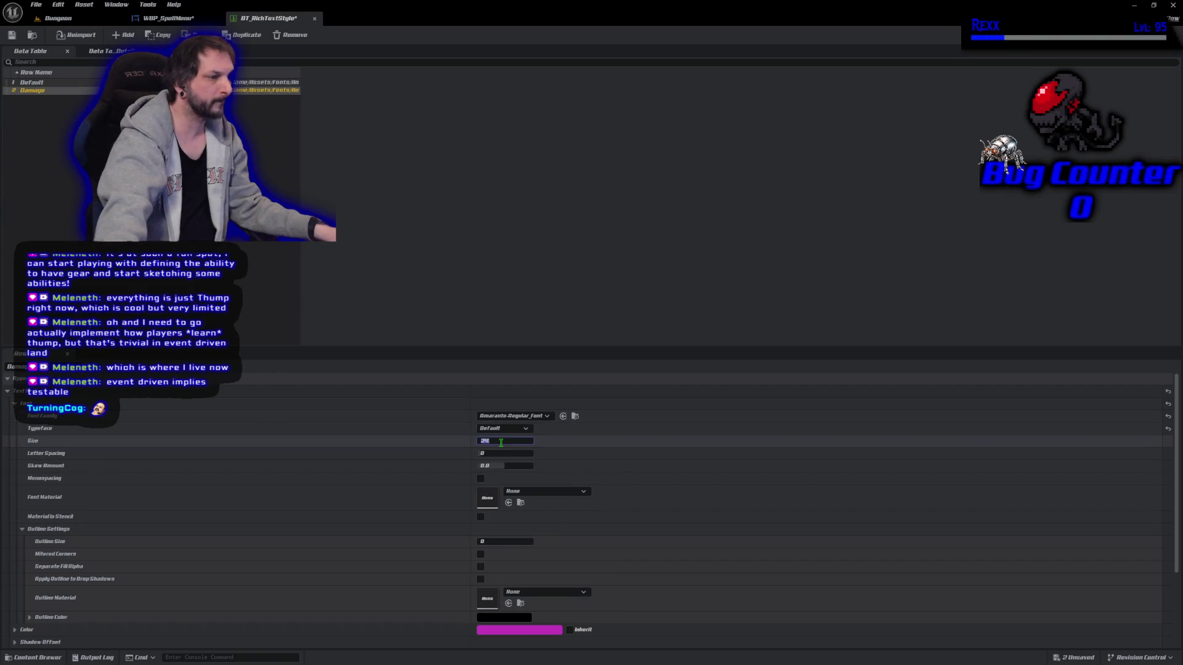
type("16")
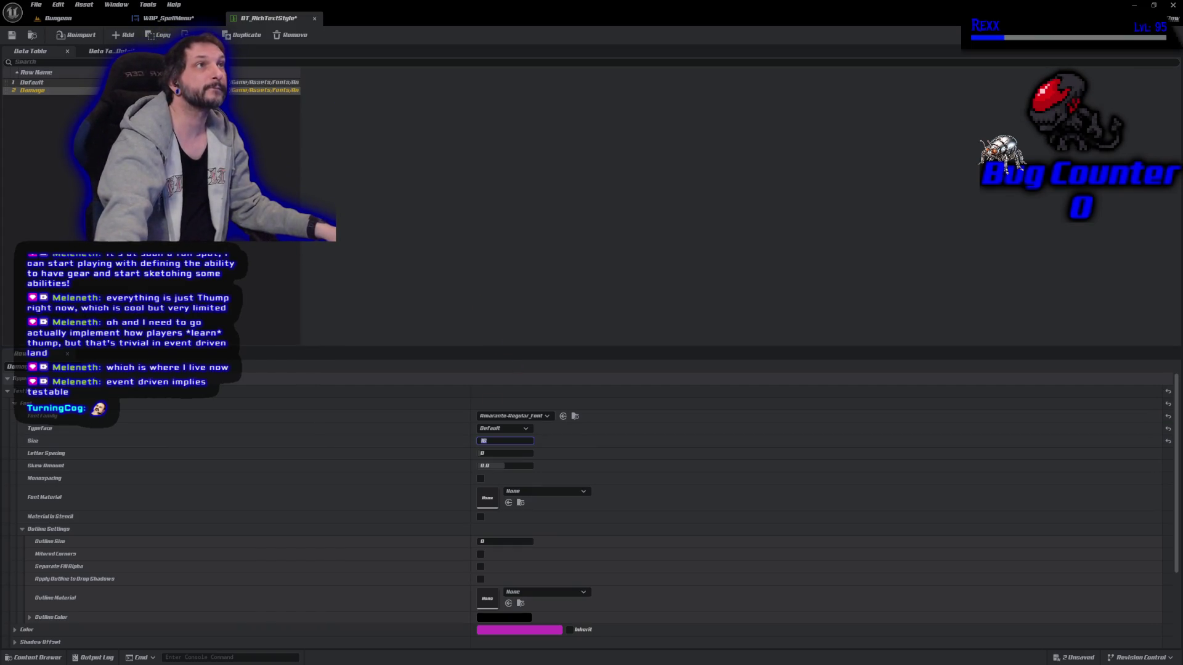
left_click(493, 541)
type("1")
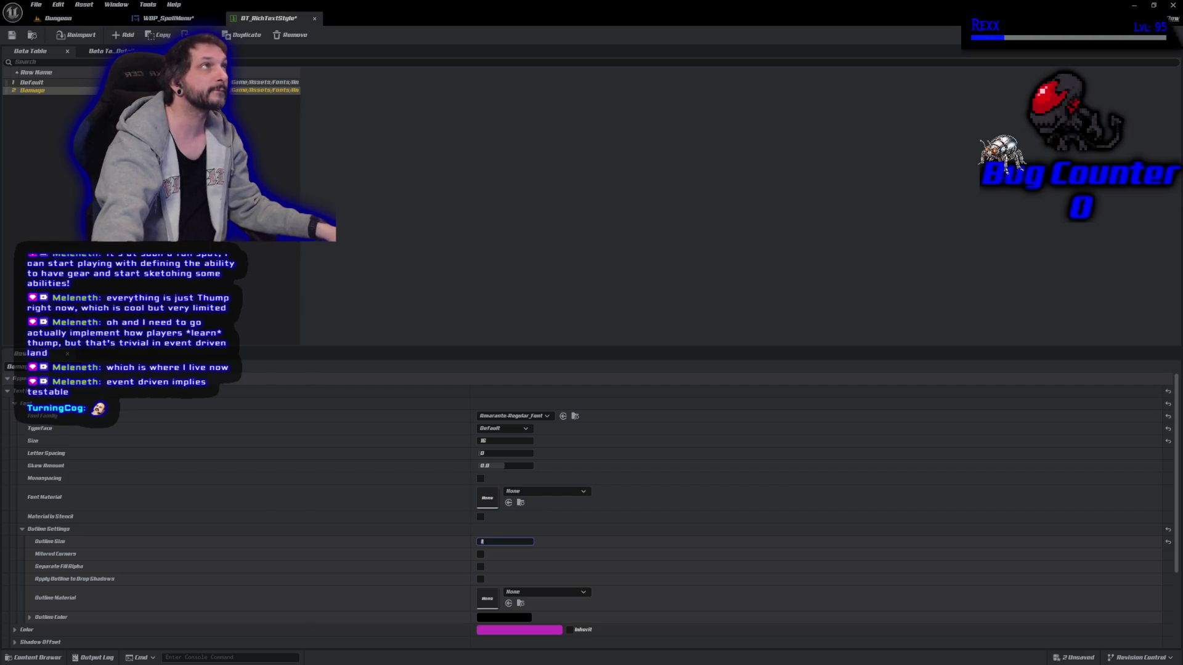
left_click(506, 630)
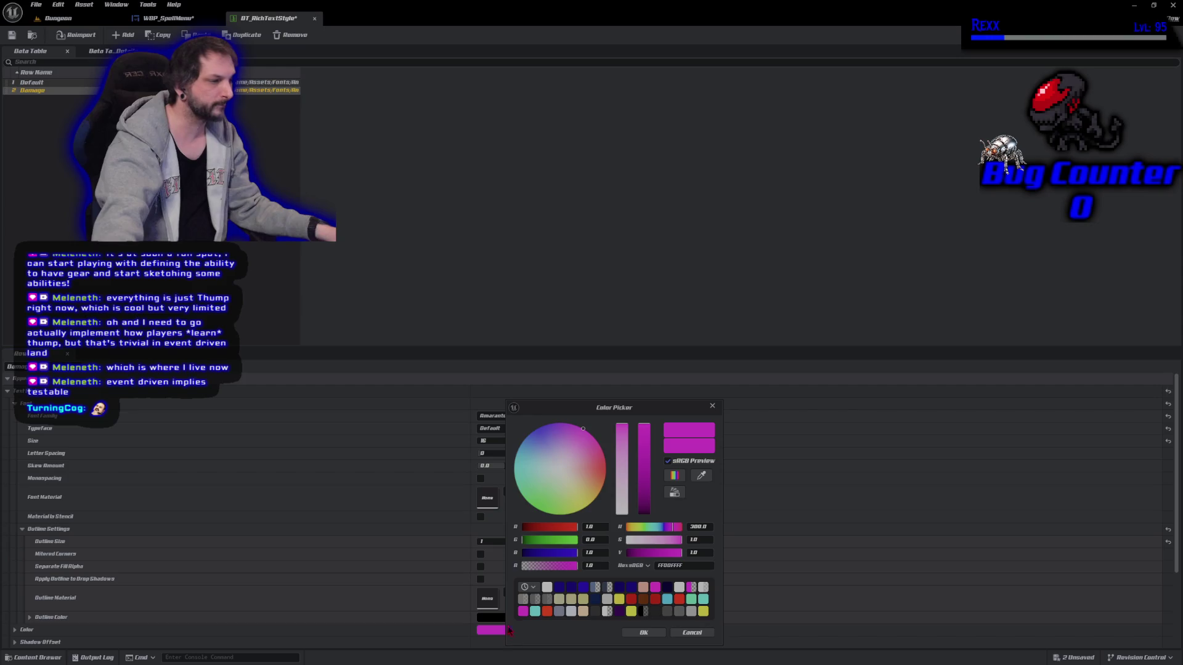
Change the Damage style's text colour from magenta to red and save the data table
left_click_drag(605, 459, 606, 466)
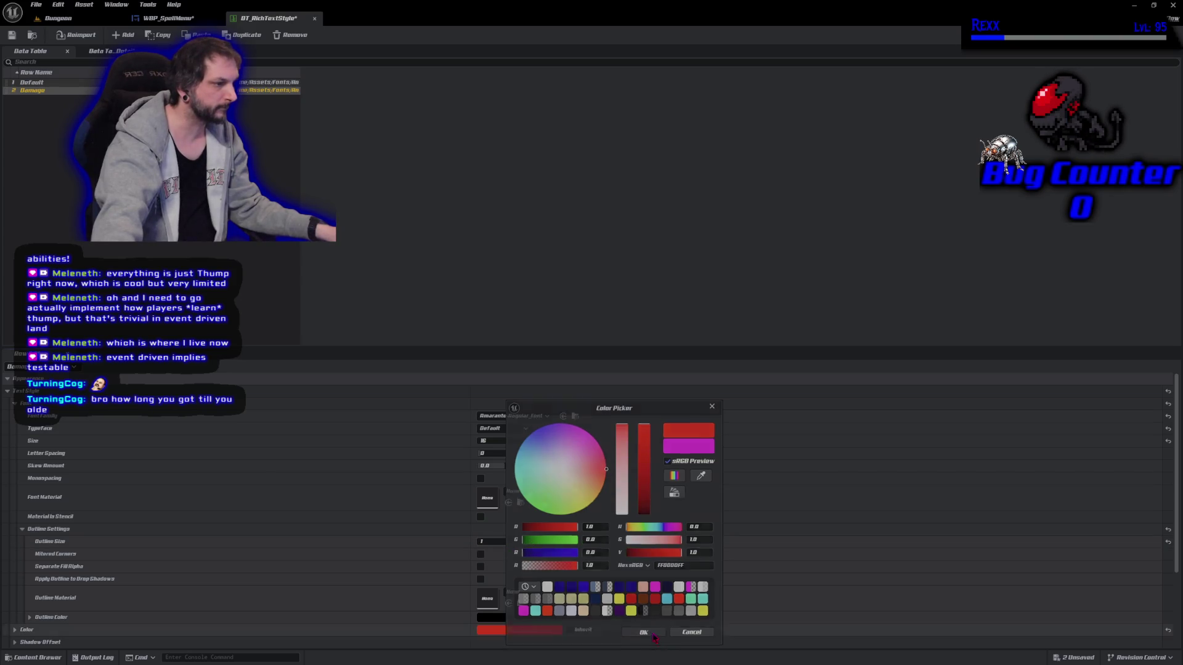
left_click(652, 634)
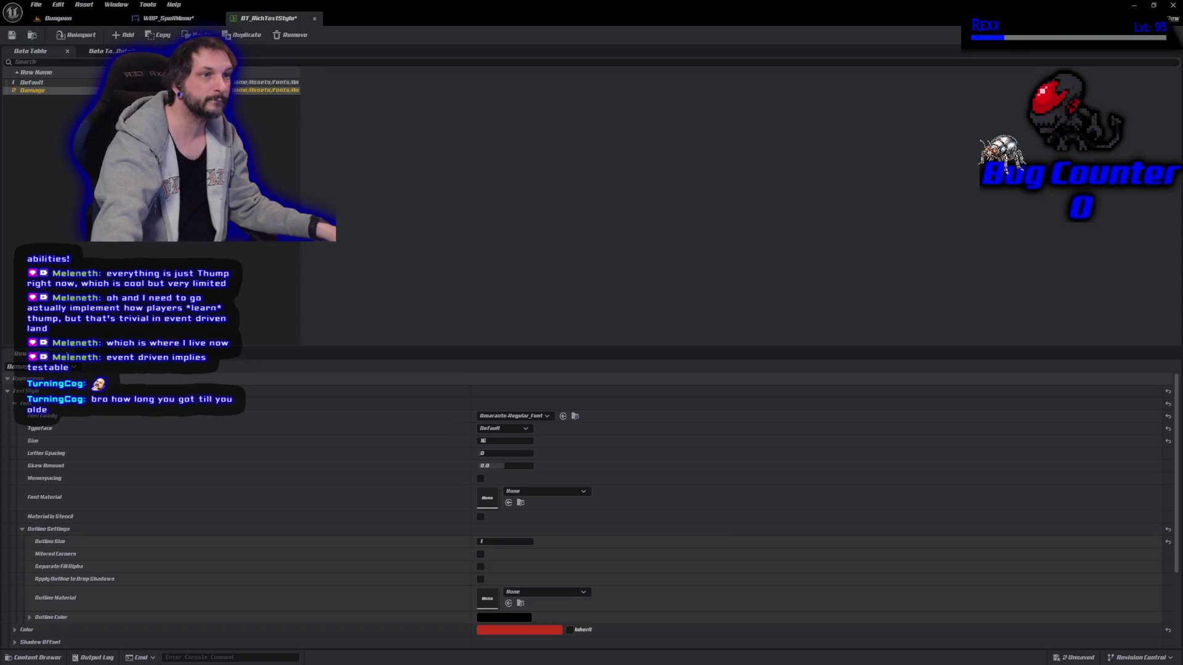
left_click(36, 5)
left_click(63, 59)
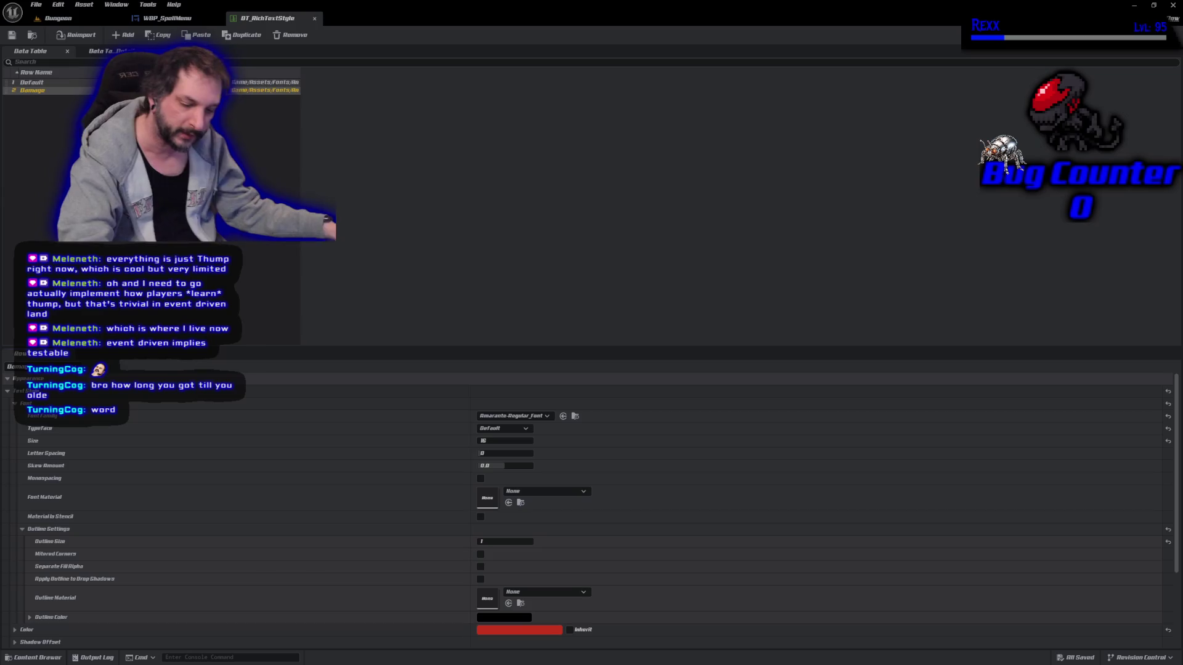
Return to the WBP_SpellMenu designer and select the Rich Text Description block
left_click(180, 18)
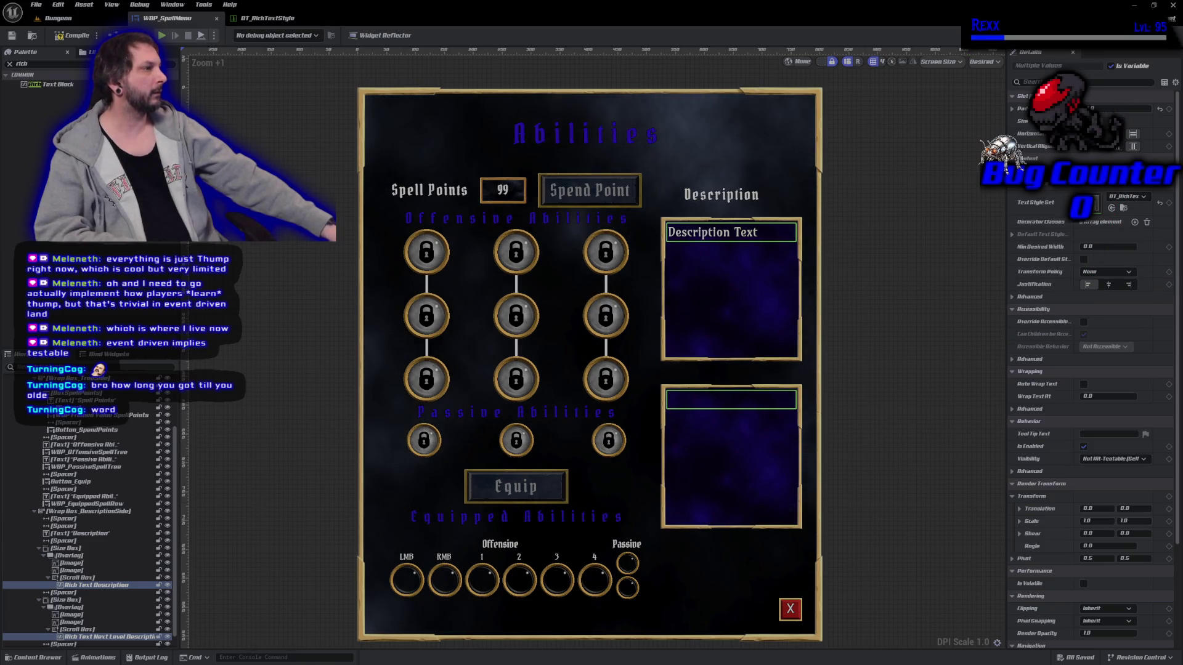
left_click(719, 231)
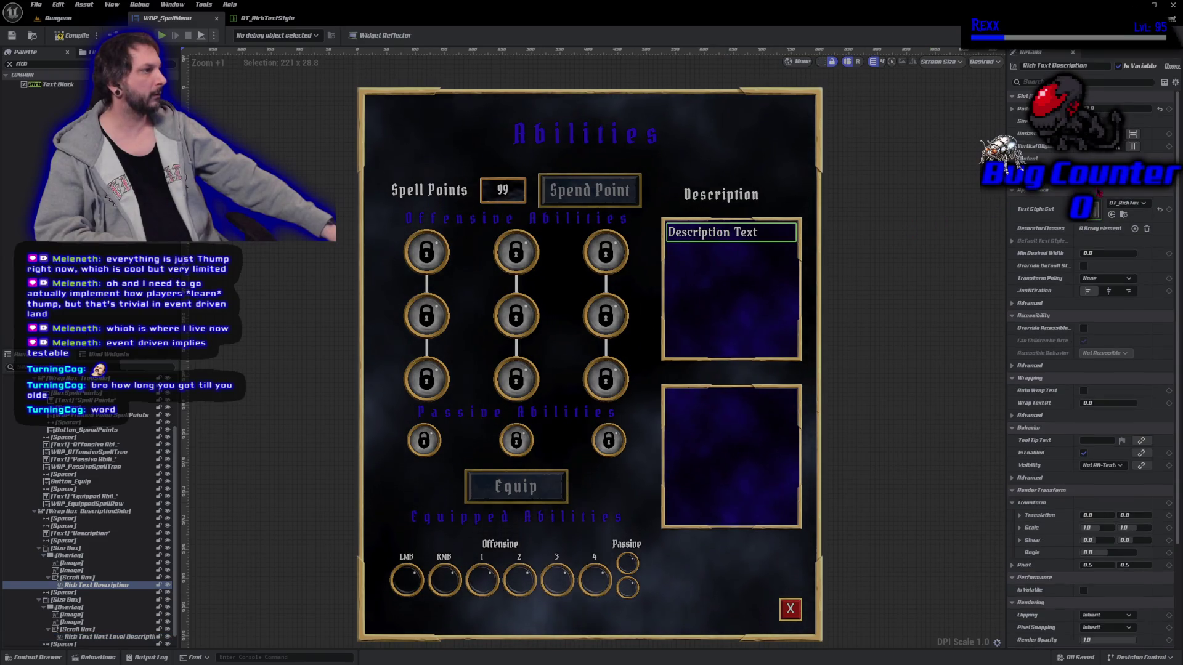
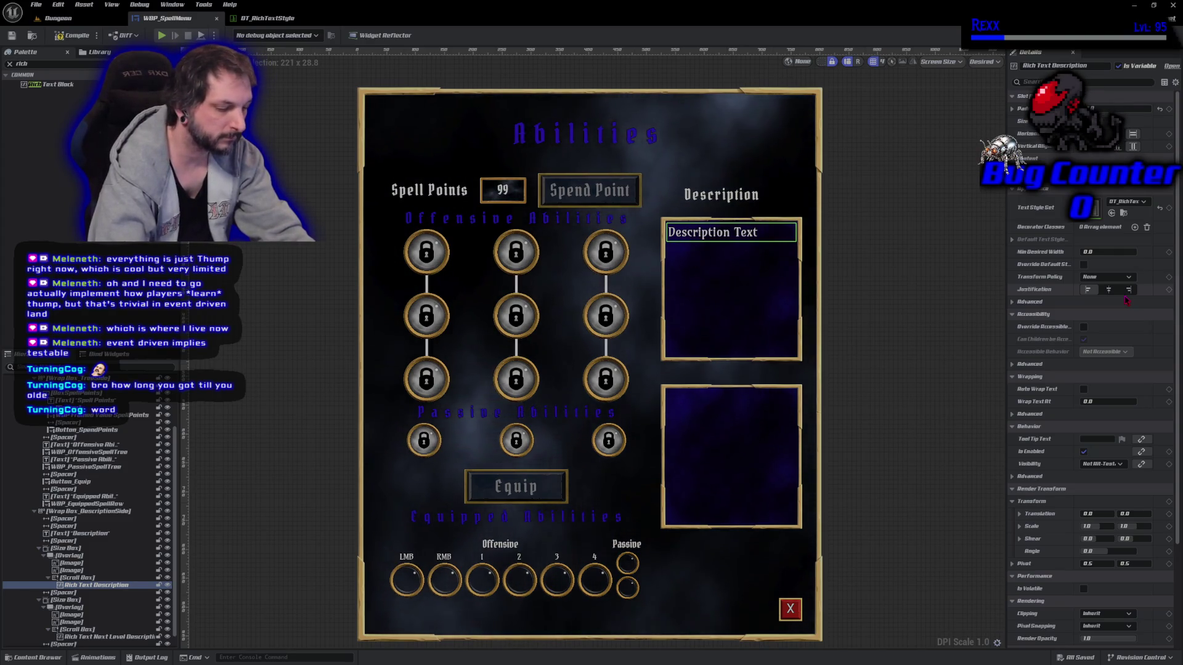
Right-align the description text and compile WBP_SpellMenu to refresh its preview
left_click(1125, 300)
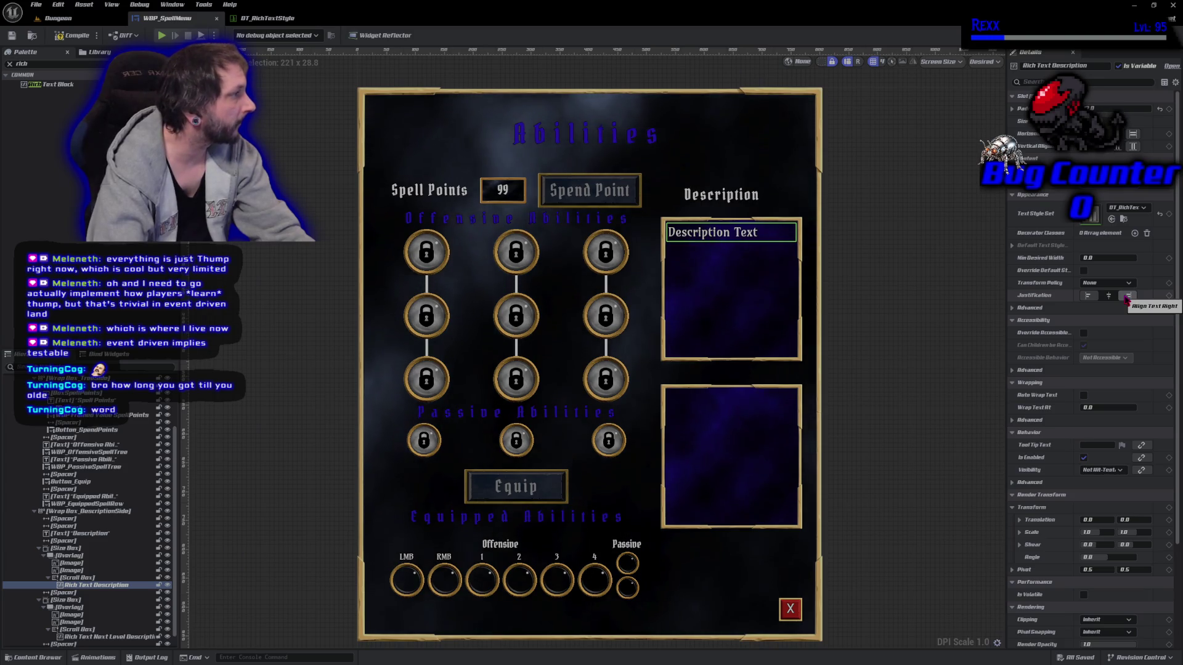
left_click(1125, 298)
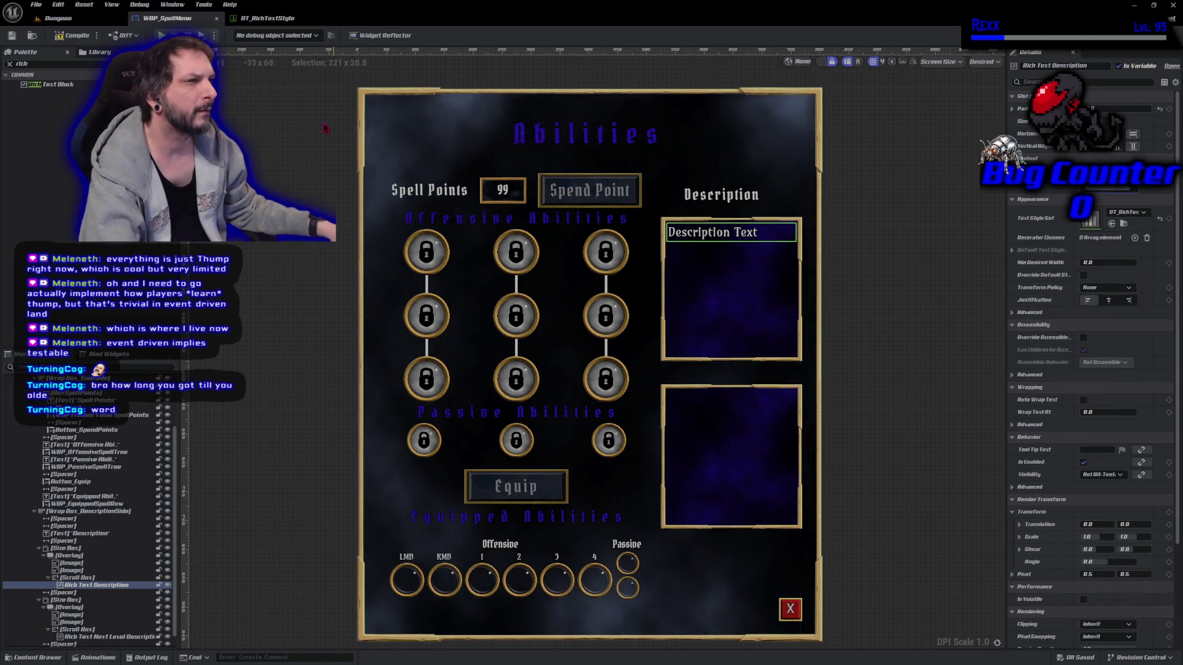
left_click(72, 35)
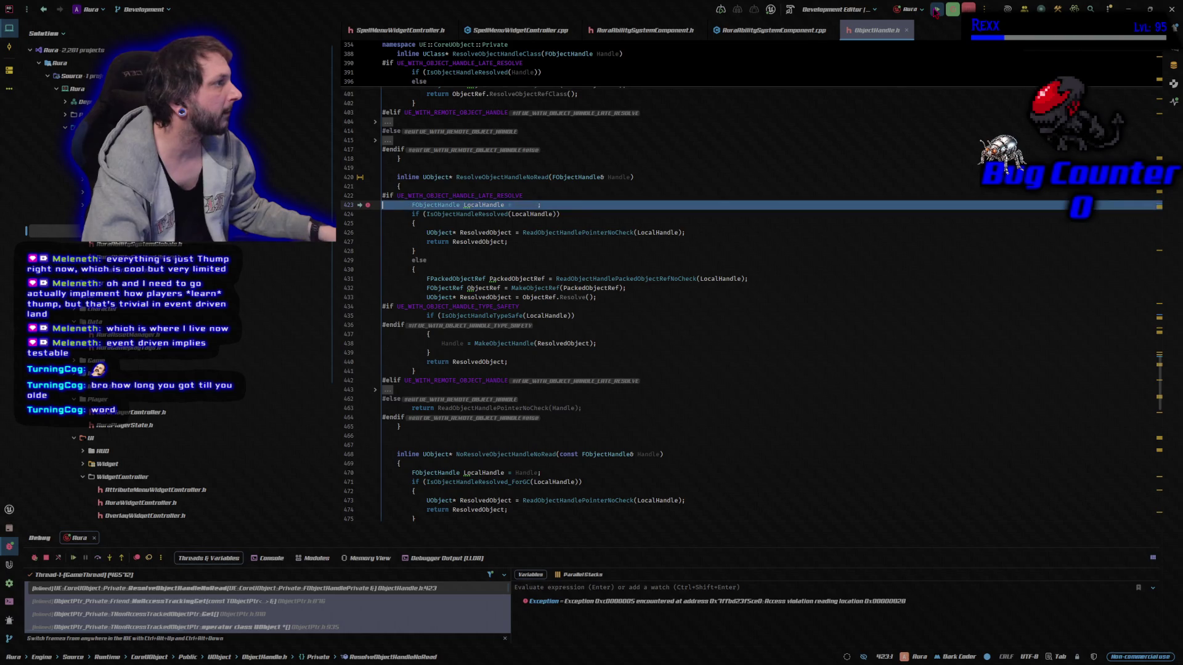
Stop the crashed Rider debugging session and rebuild the game project
left_click(968, 8)
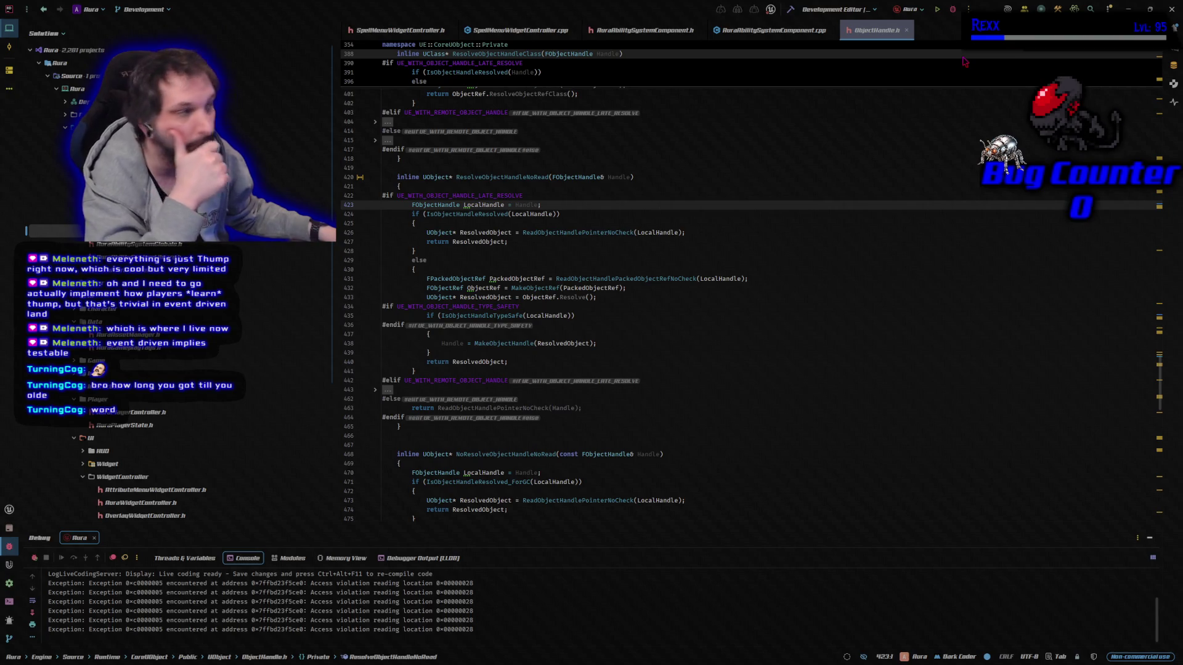
left_click(954, 9)
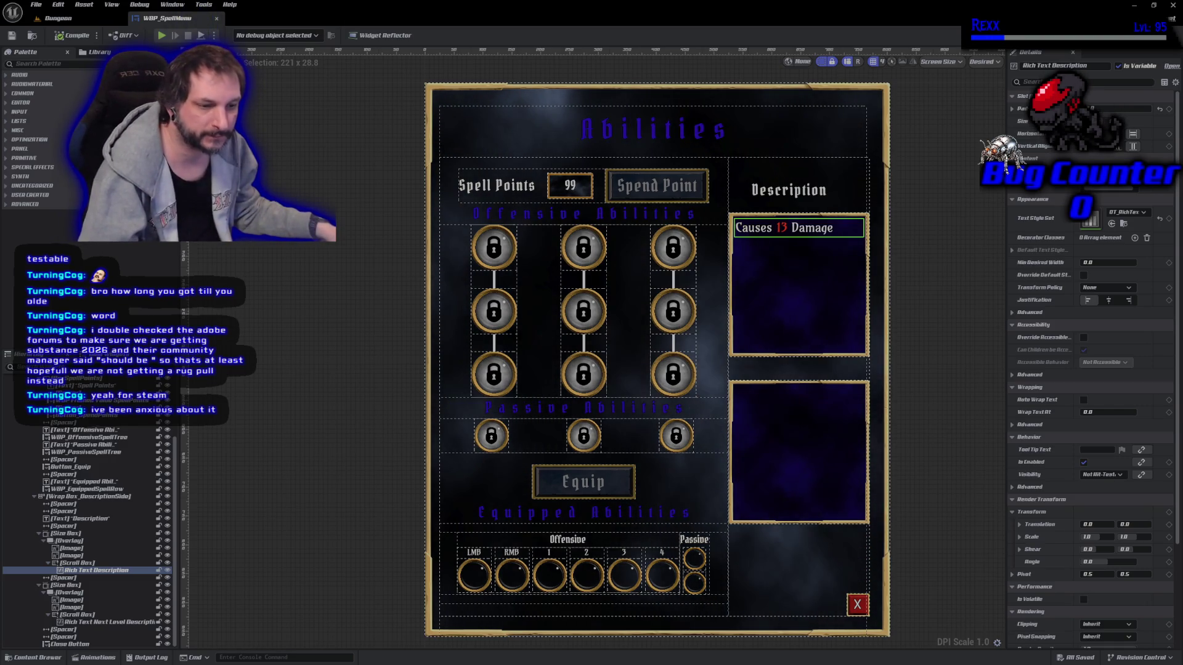
Bring up the Chrome window with the Reddit Substance 3D 2026 thread, maximized
key("alt+Tab")
left_click(619, 166)
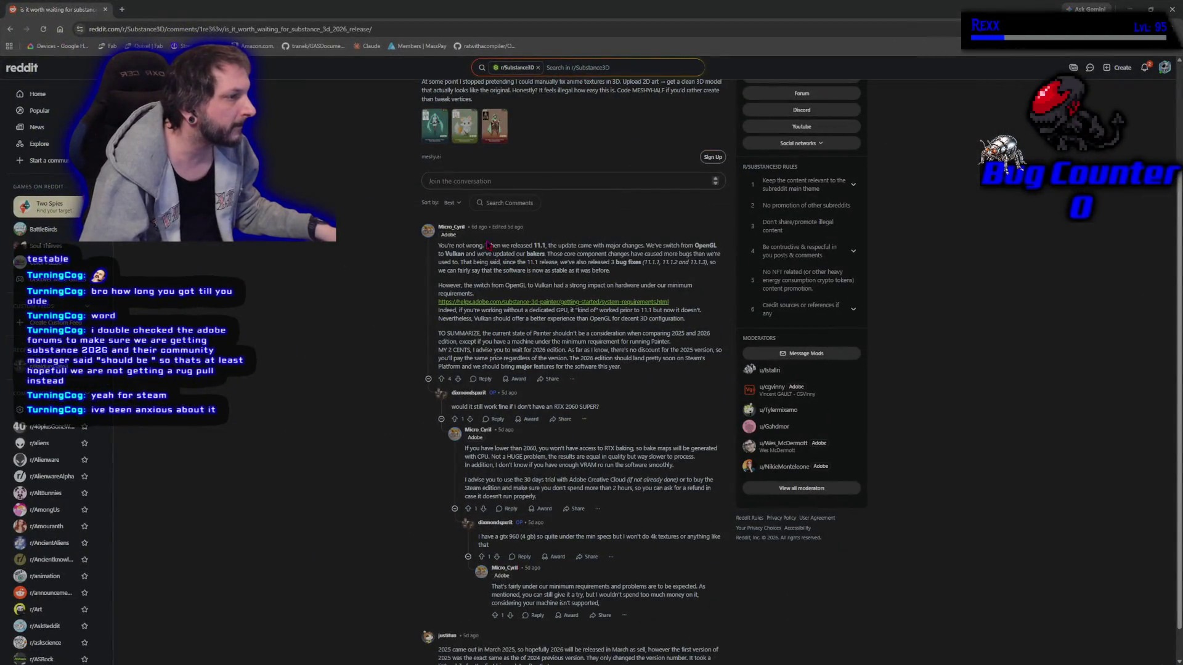
Read the Reddit thread and highlight the advice to wait for the 2026 edition
scroll(414, 277, "up", 2)
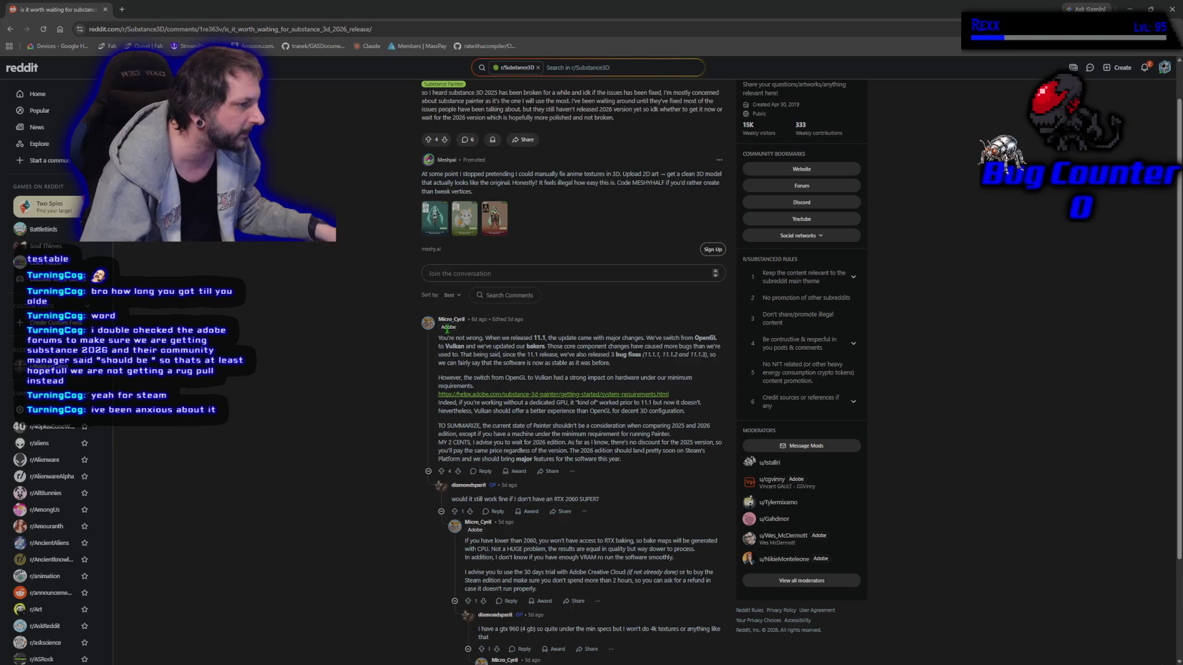
scroll(388, 426, "down", 2)
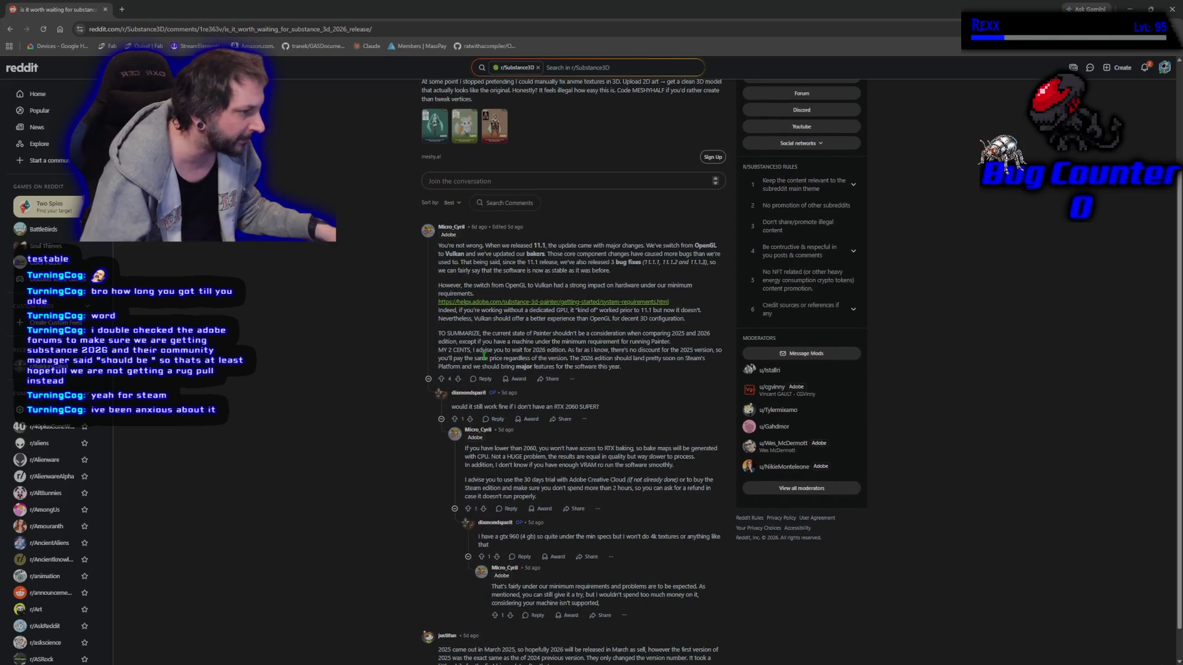
mouse_move(472, 350)
left_mouse_down()
mouse_move(705, 368)
mouse_move(637, 376)
left_mouse_up()
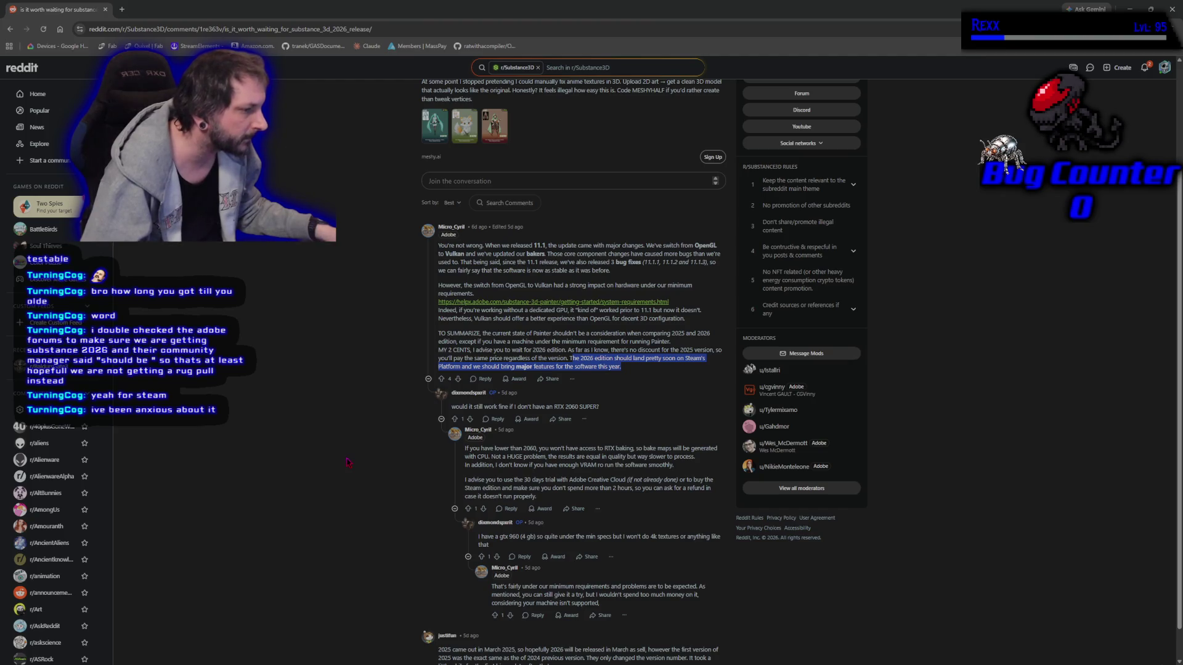
scroll(348, 461, "down", 1)
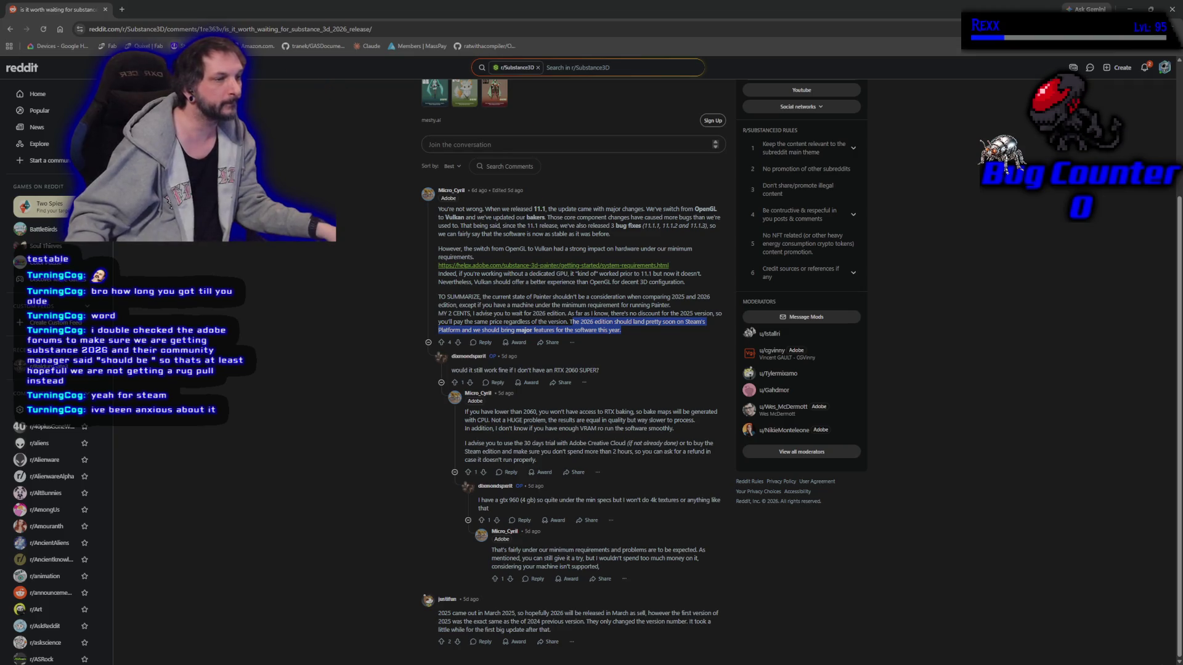
Copy the thread's URL and return to the Unreal spell menu editor
left_click(205, 29)
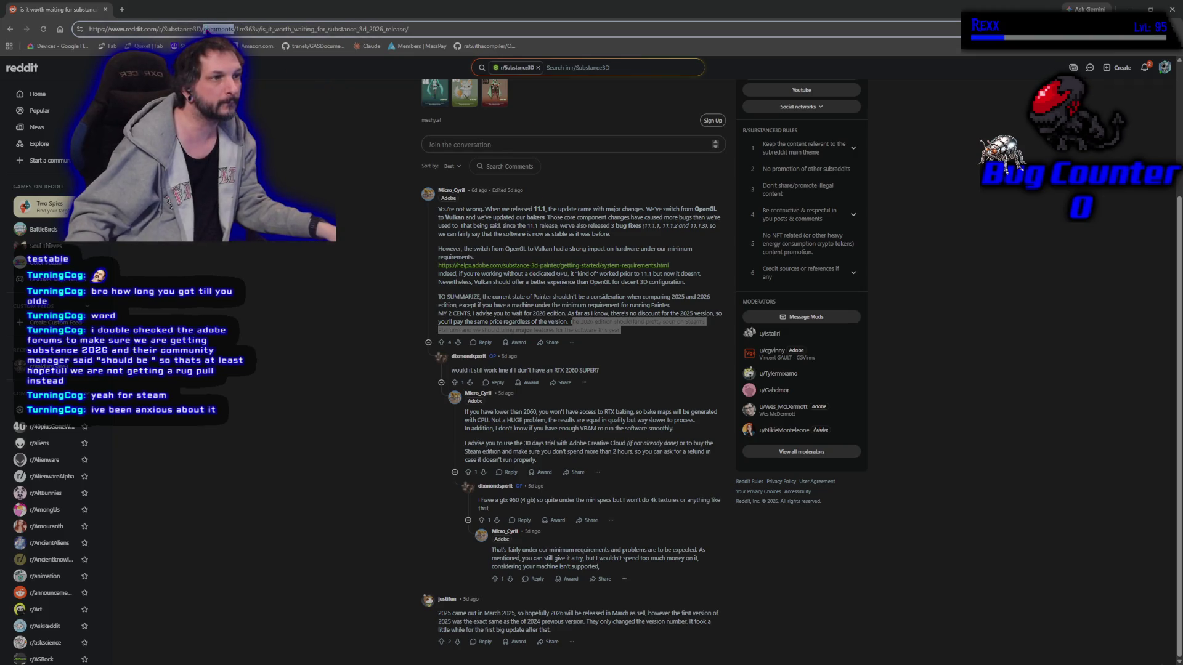
triple_click(207, 29)
right_click(207, 29)
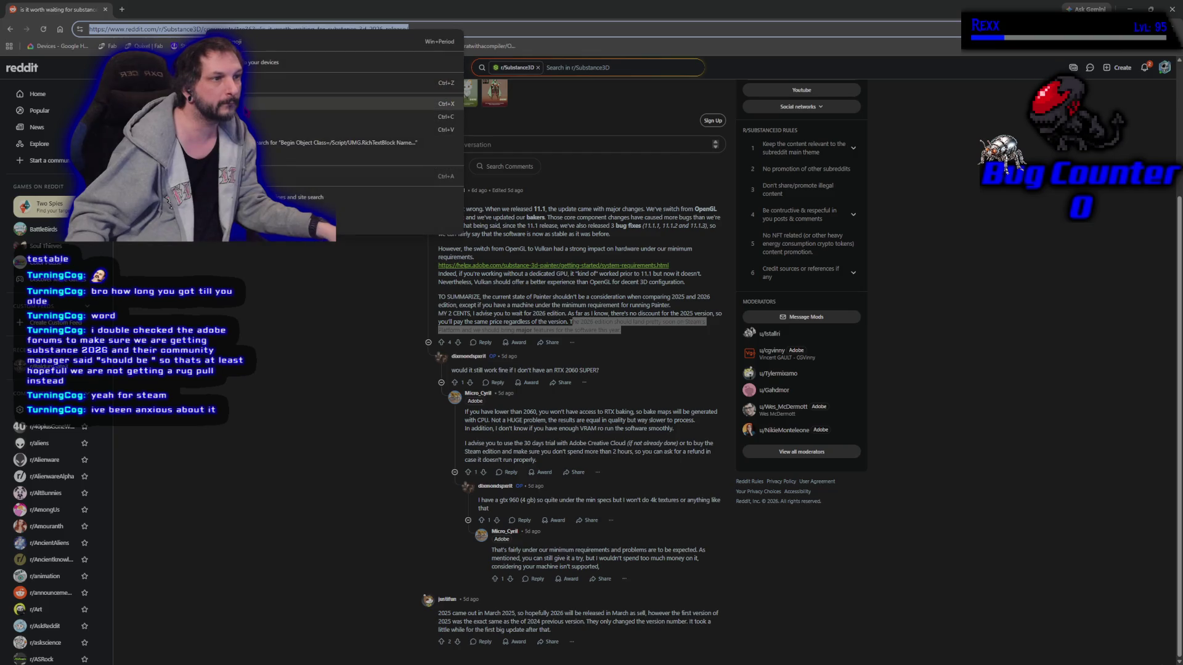
left_click(246, 117)
key("alt+Tab")
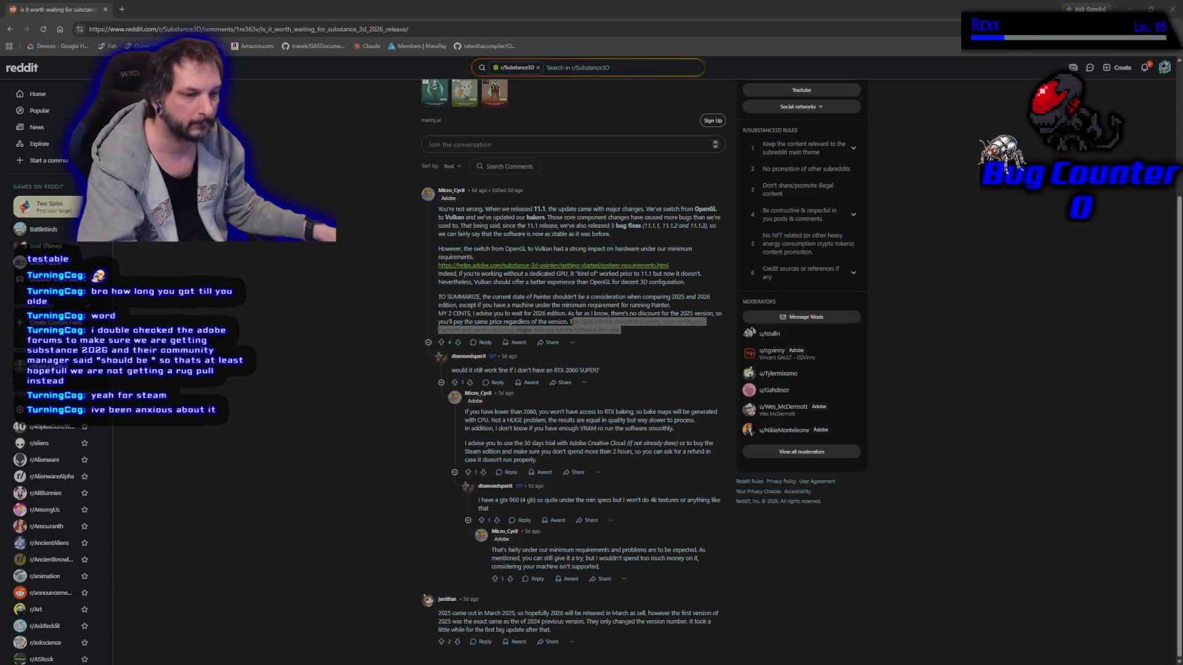
key("alt+Tab")
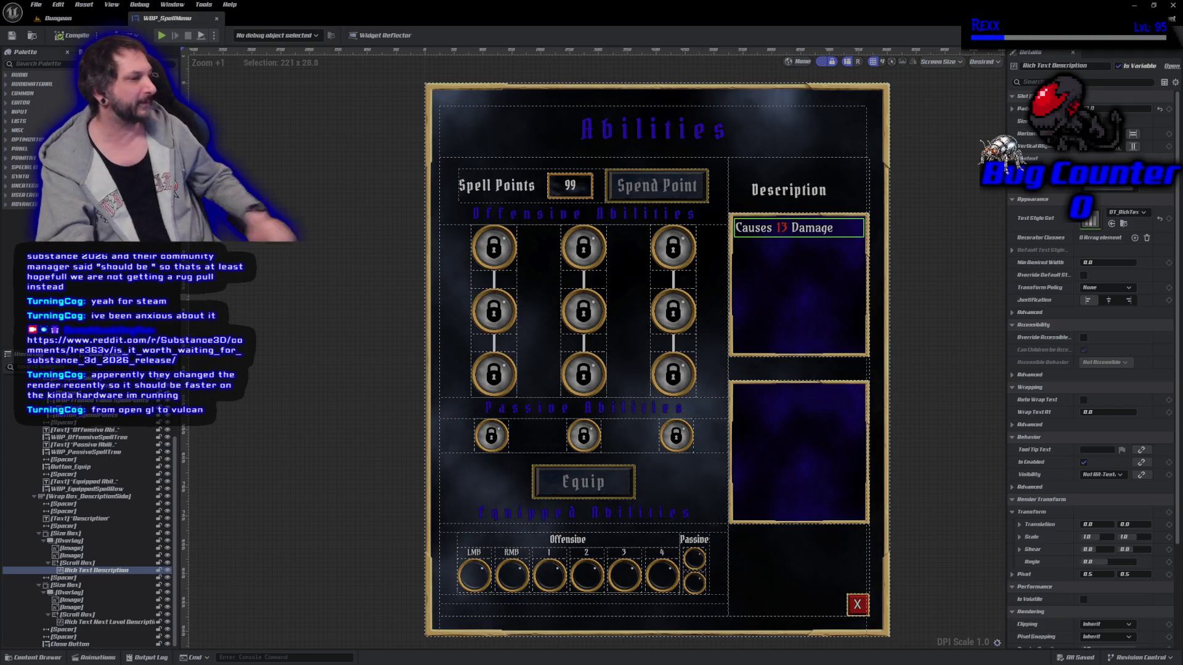
left_click(377, 441)
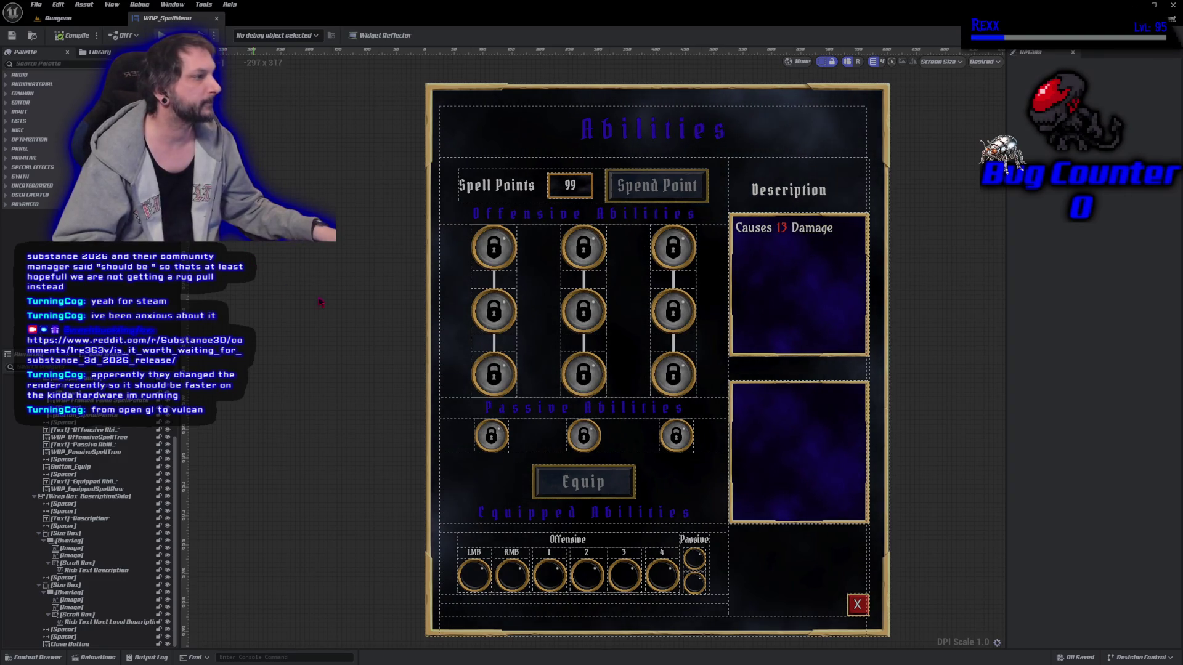
left_click(751, 228)
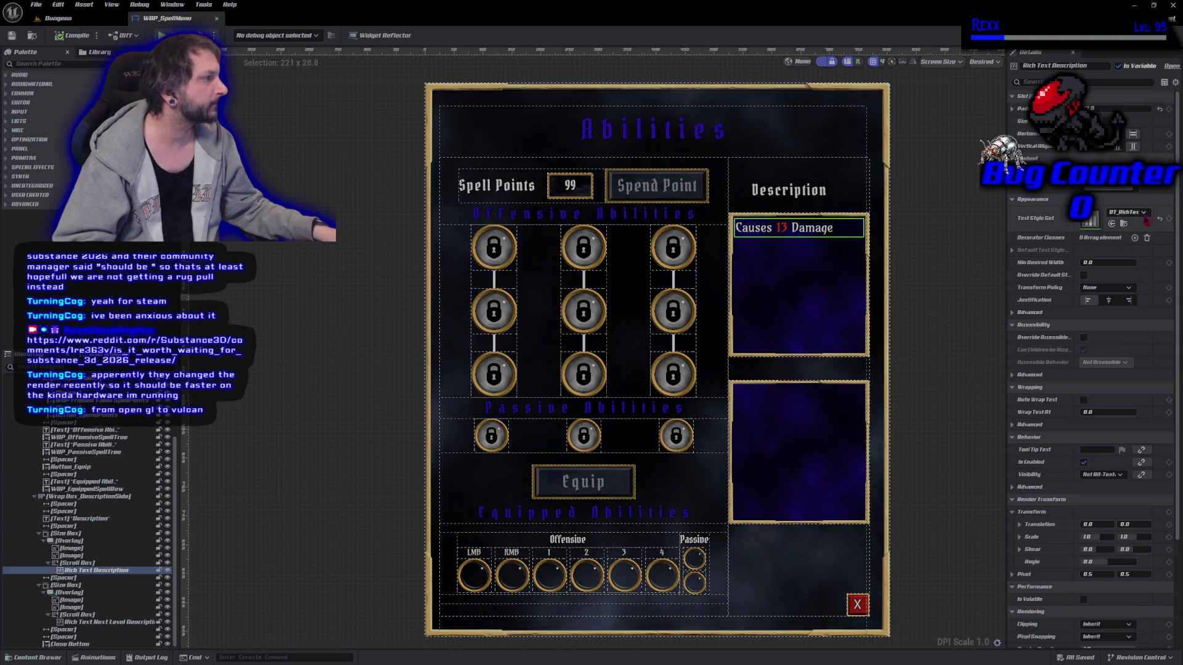
Open DT_RichTextStyle from the Rich Text Description's Text Style Set field
double_click(1090, 222)
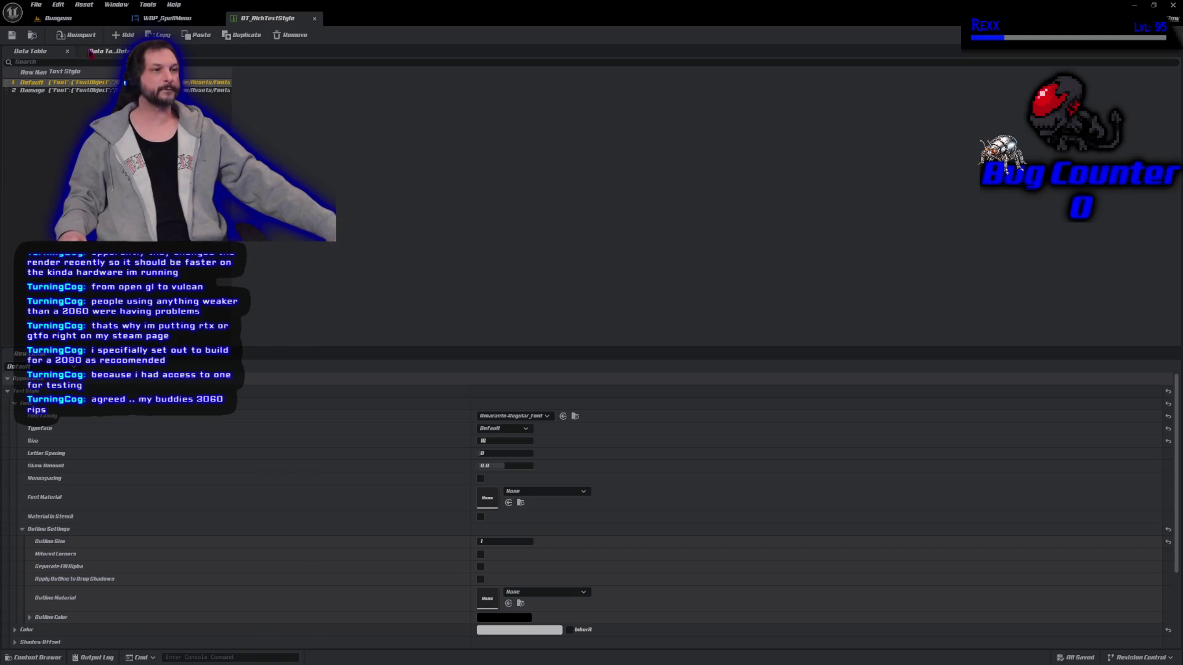
Add a new style row to the table and name it Percent
left_click(126, 35)
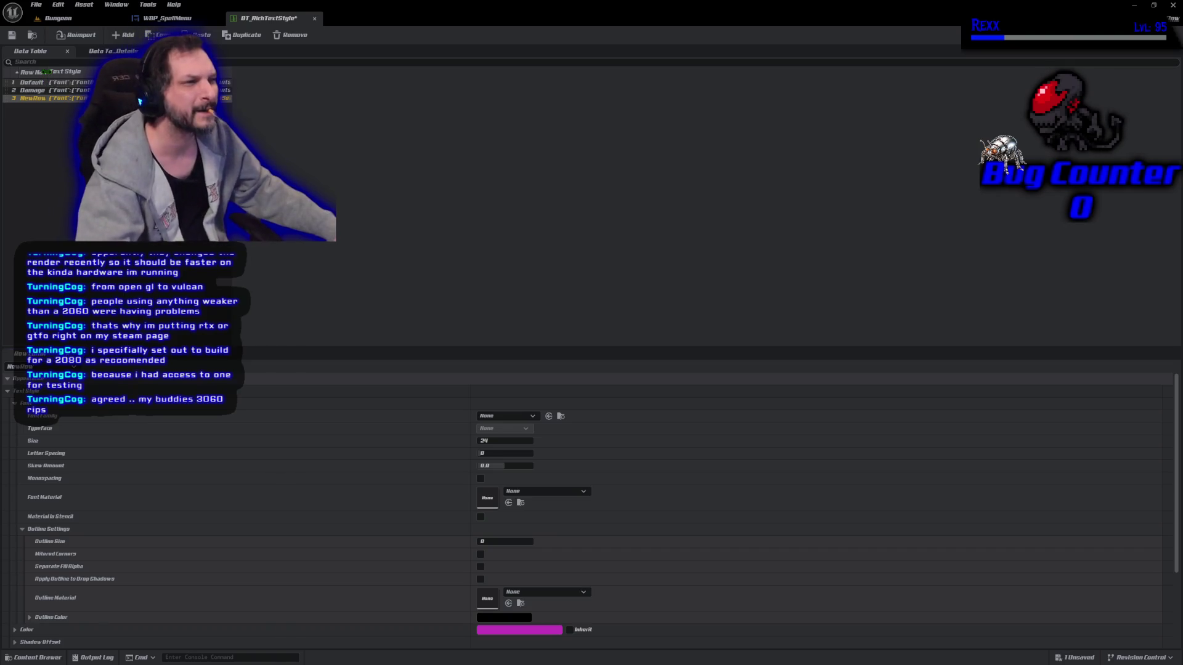
left_click_drag(233, 295, 300, 296)
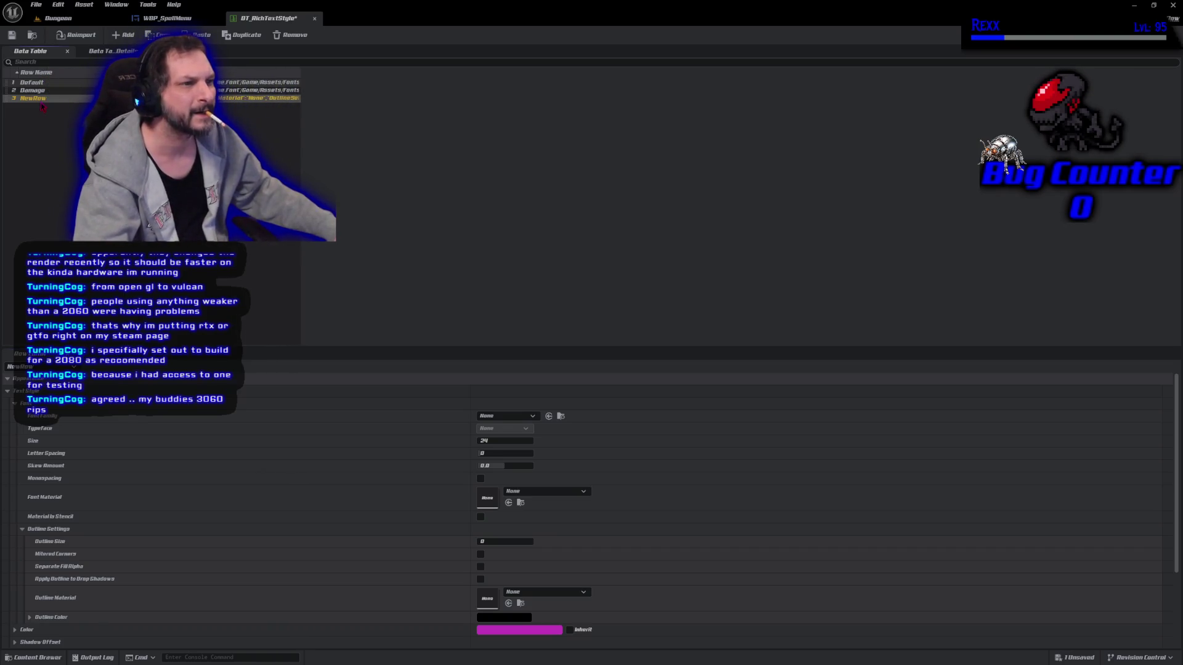
type("Po")
type("ent")
key("Return")
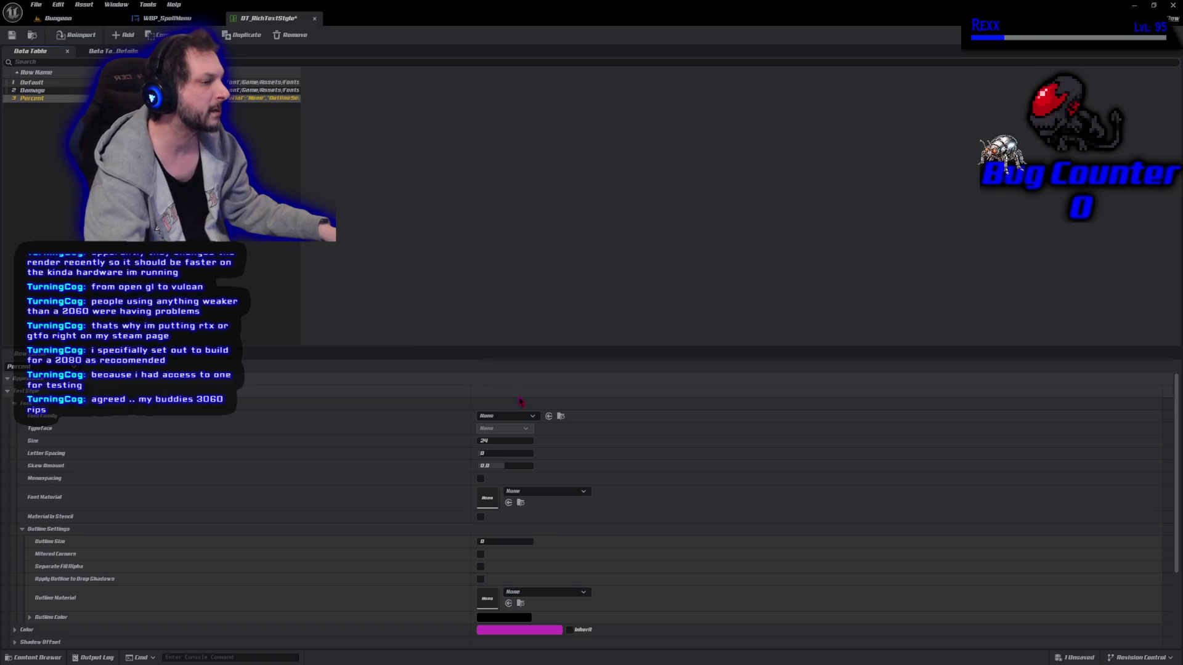
Give the Percent row Amaranto-Regular font, size 14 and outline size 1
left_click(486, 416)
left_click(537, 522)
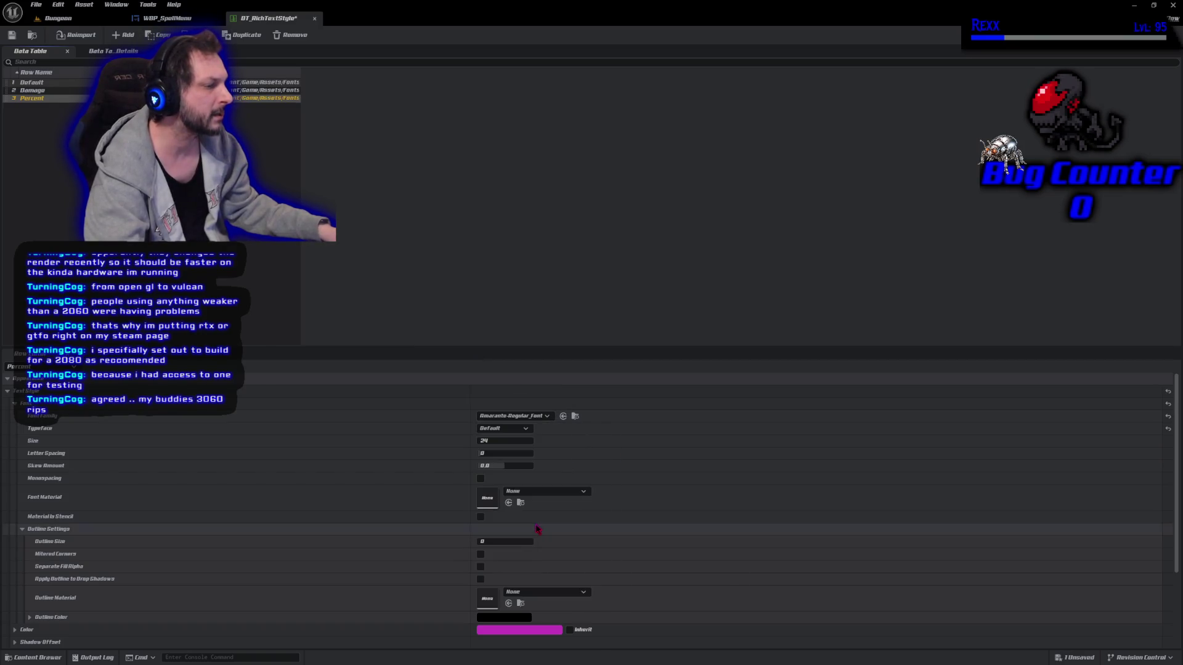
left_click(506, 440)
type("16")
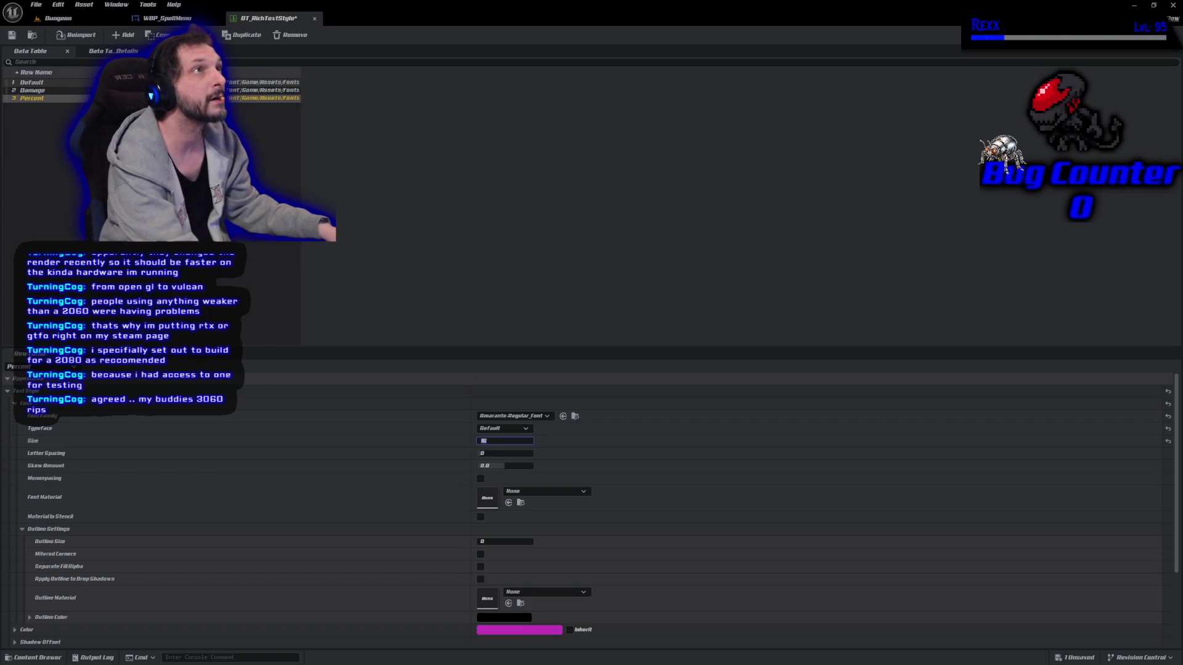
left_click(496, 541)
key("Return")
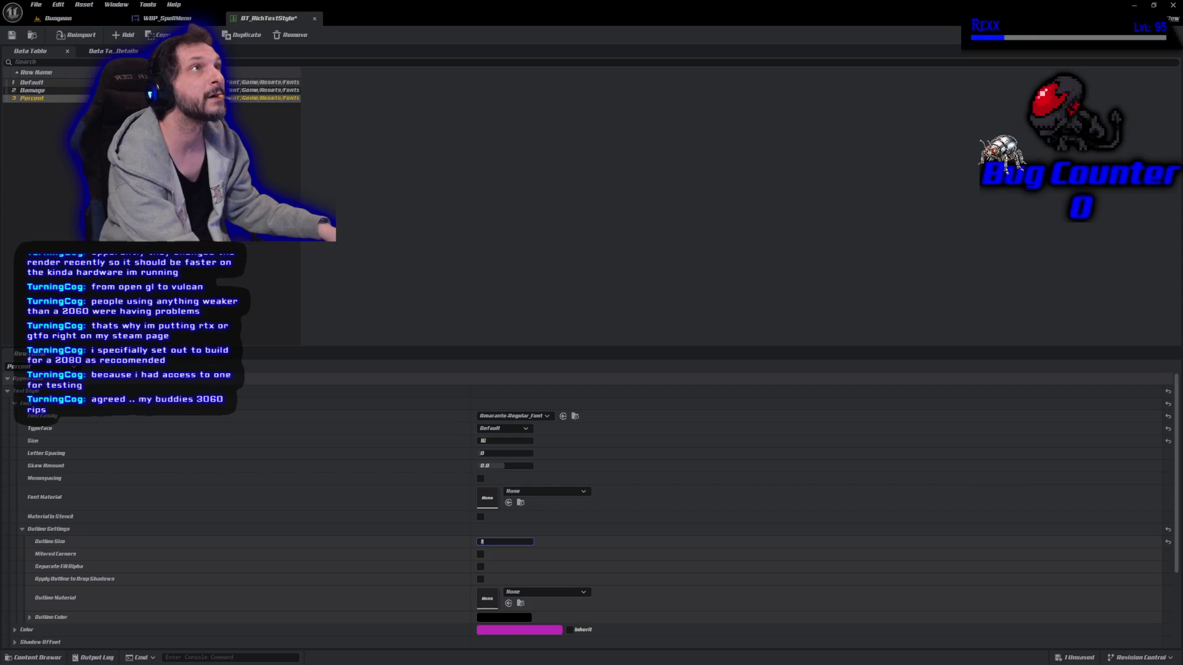
left_click(492, 441)
type("4")
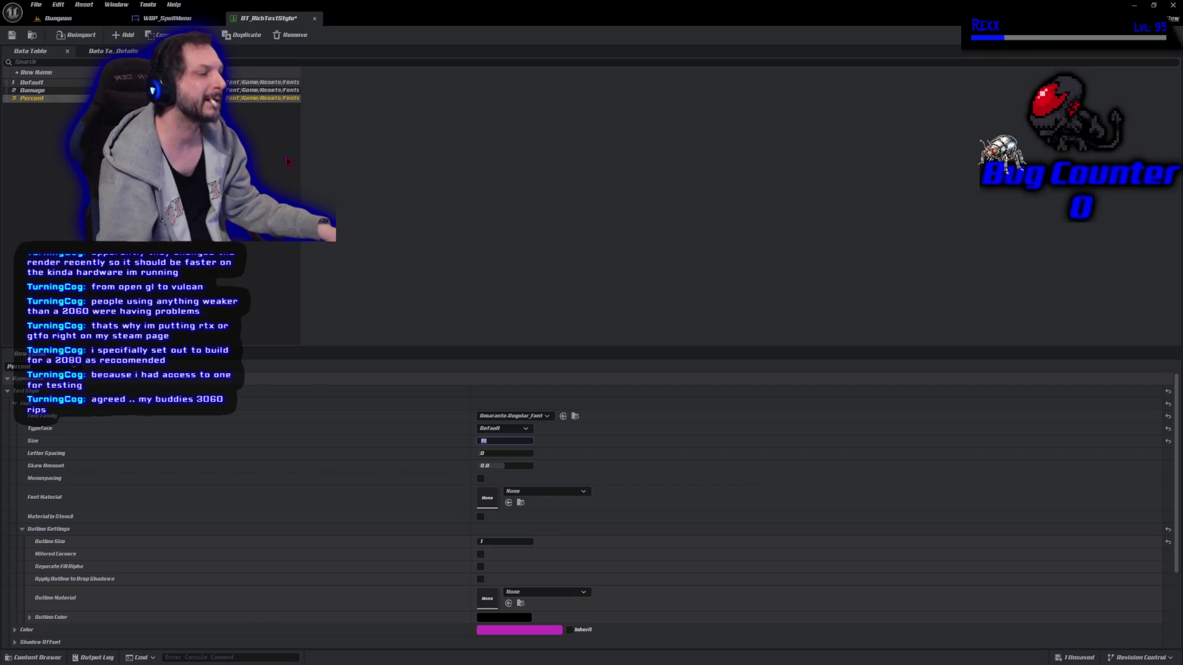
left_click(495, 635)
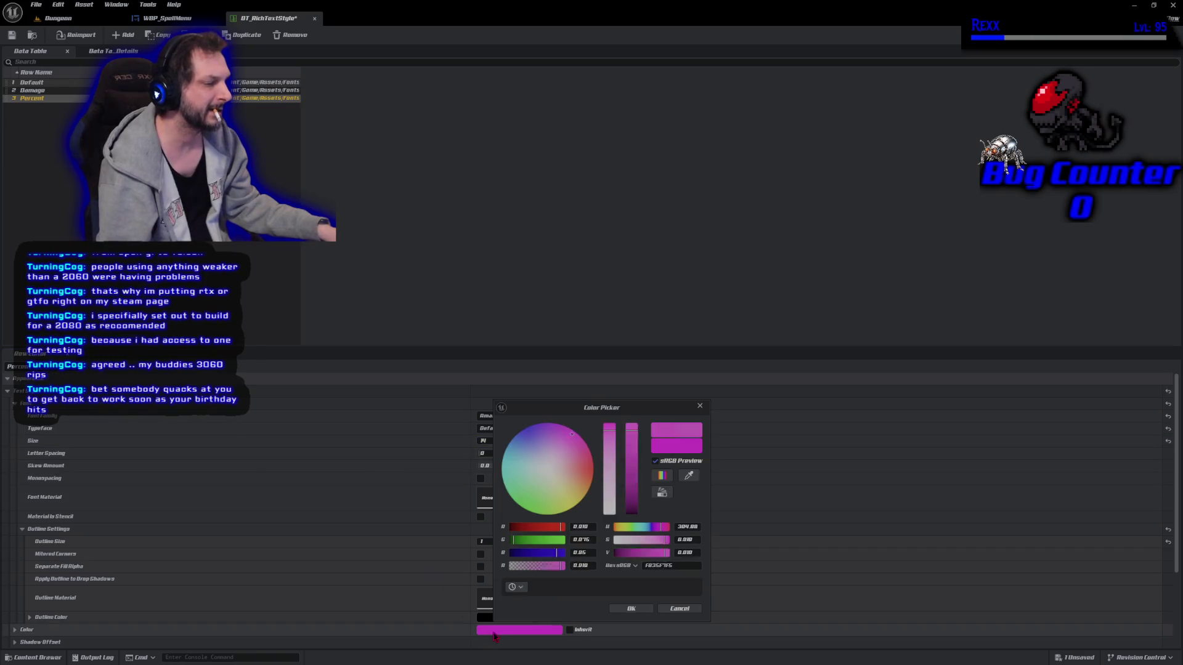
Set the Percent text colour to yellow and save the data table
left_click(576, 494)
left_click_drag(575, 503, 573, 507)
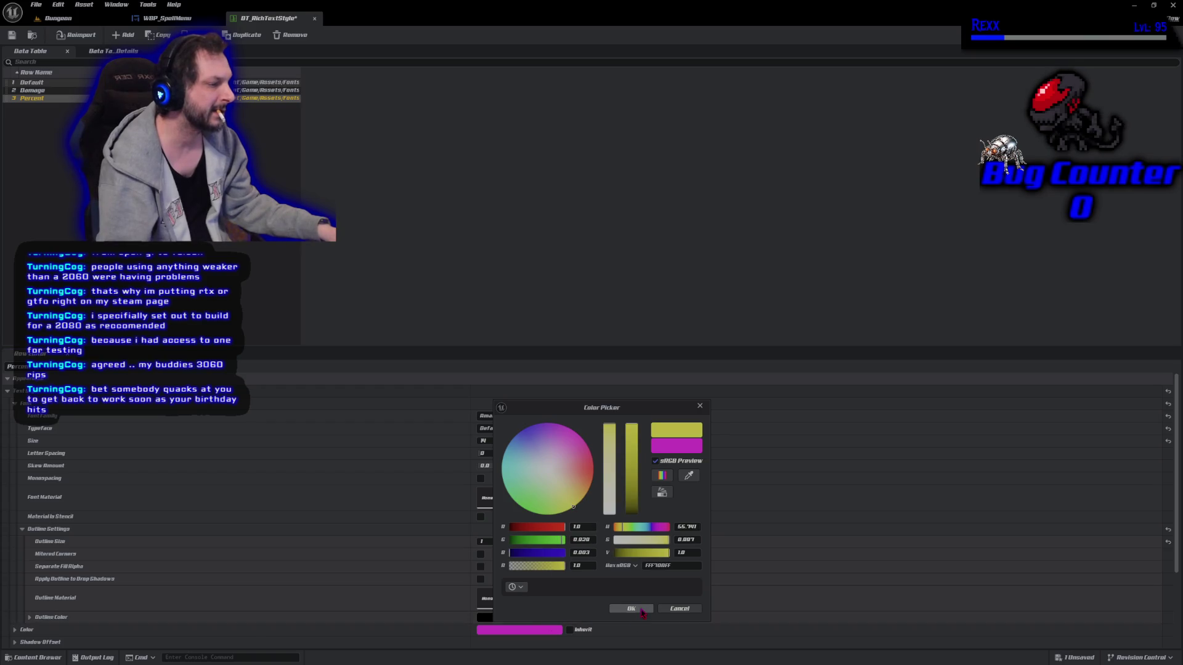
left_click(630, 609)
left_click(21, 37)
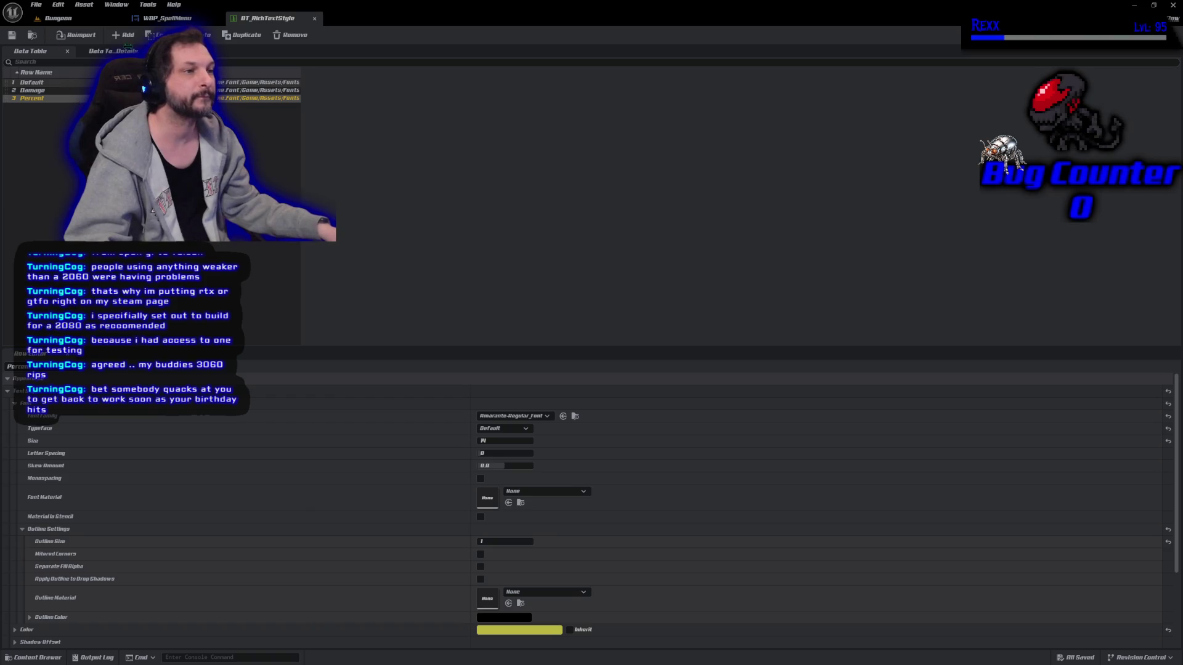
left_click(126, 35)
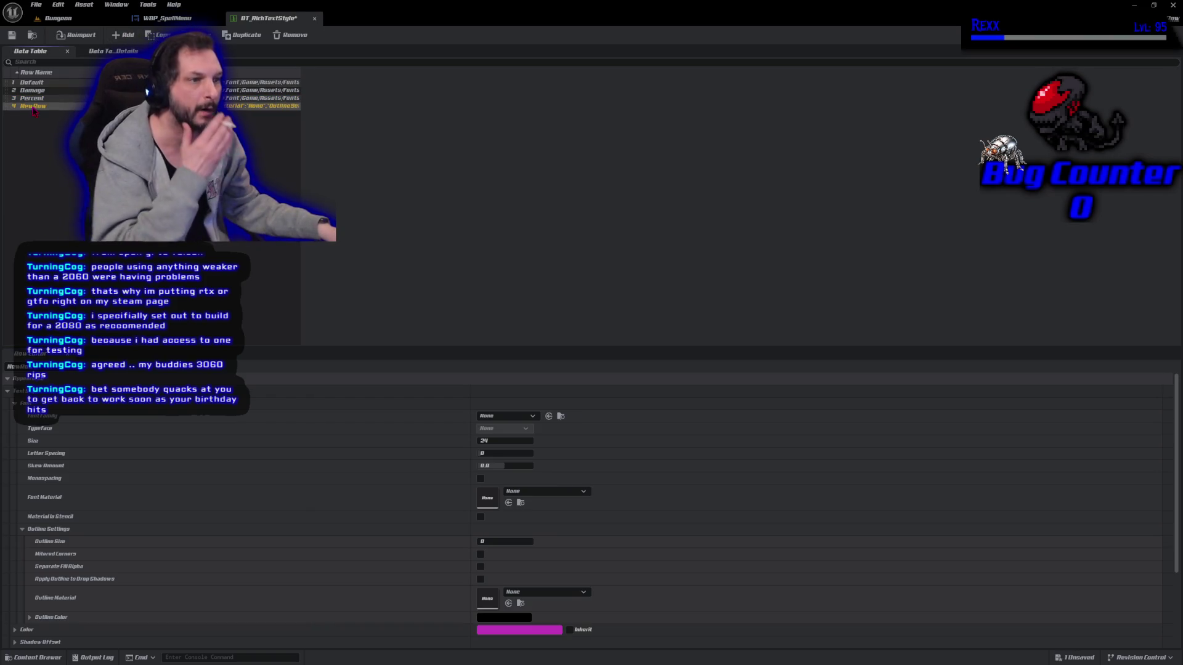
Name the new row Time with Amaranto-Regular font, size 14, outline size 1
double_click(33, 106)
type("Time")
key("Return")
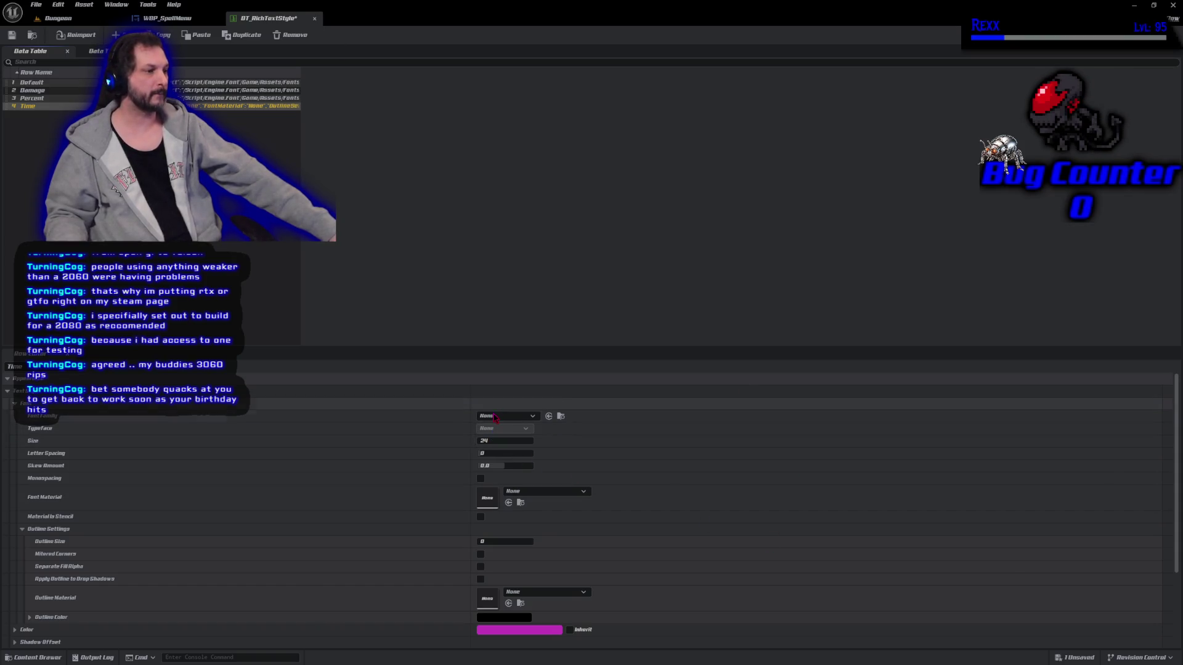
left_click(500, 416)
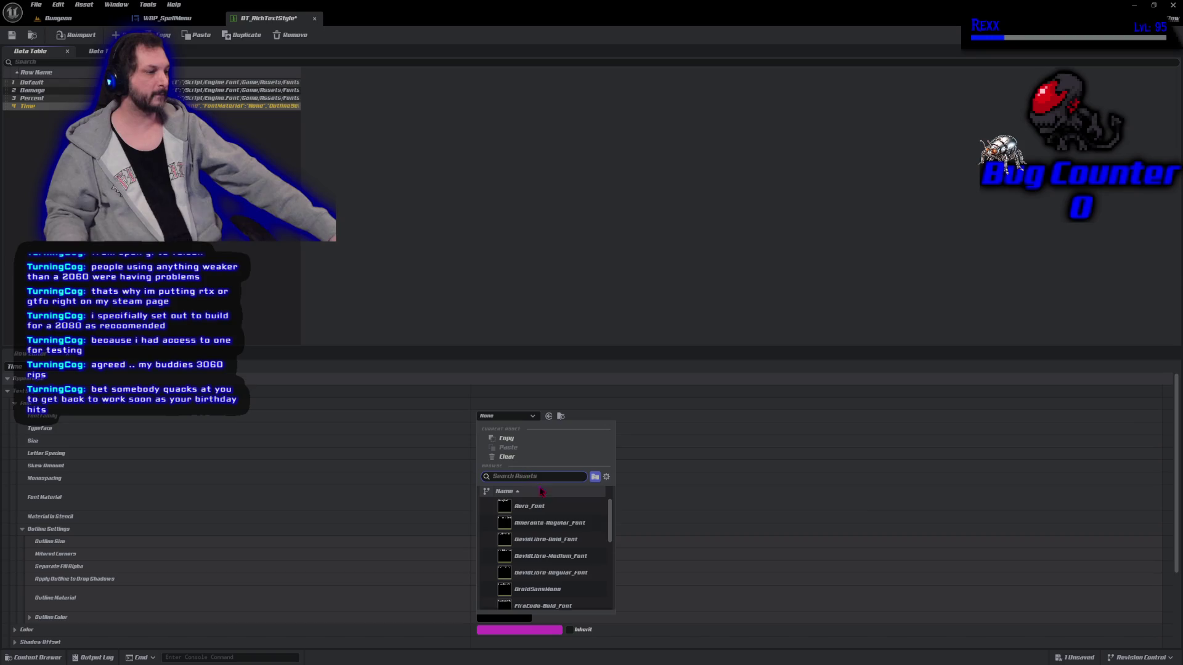
left_click(574, 527)
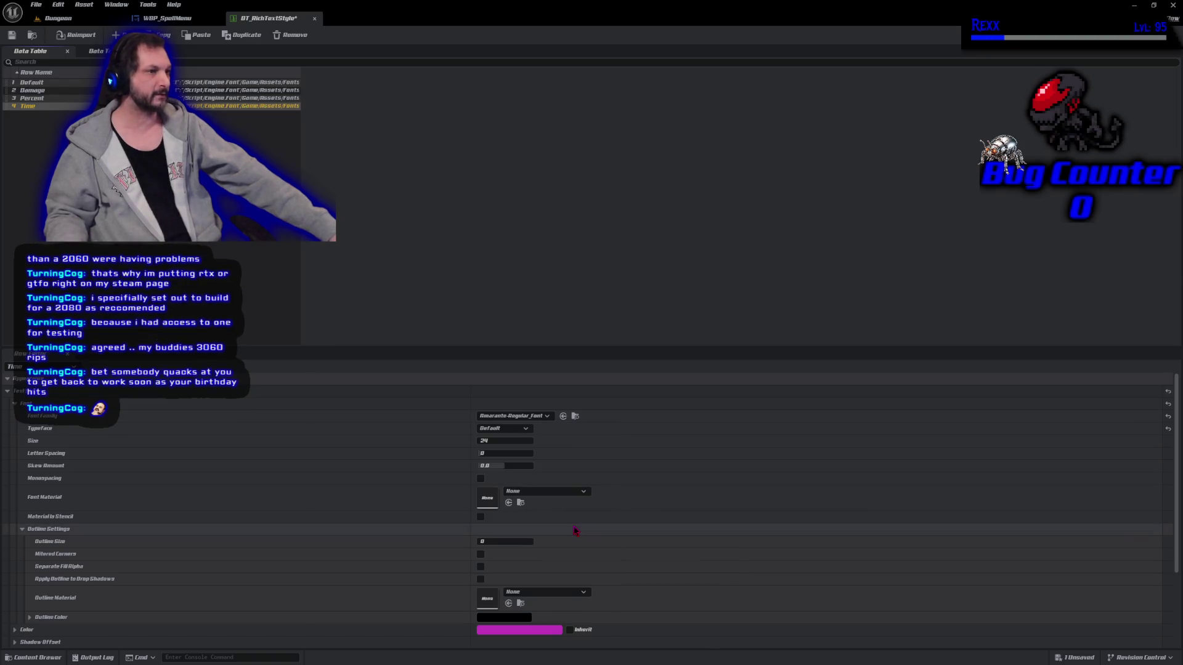
left_click(496, 439)
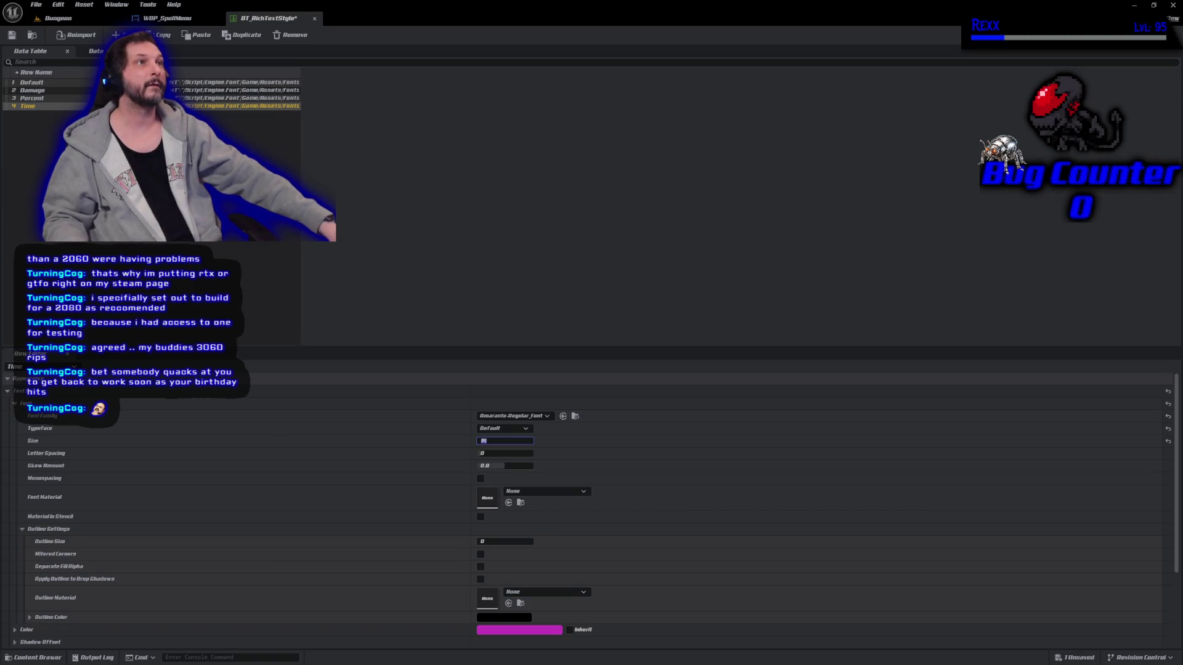
left_click(484, 542)
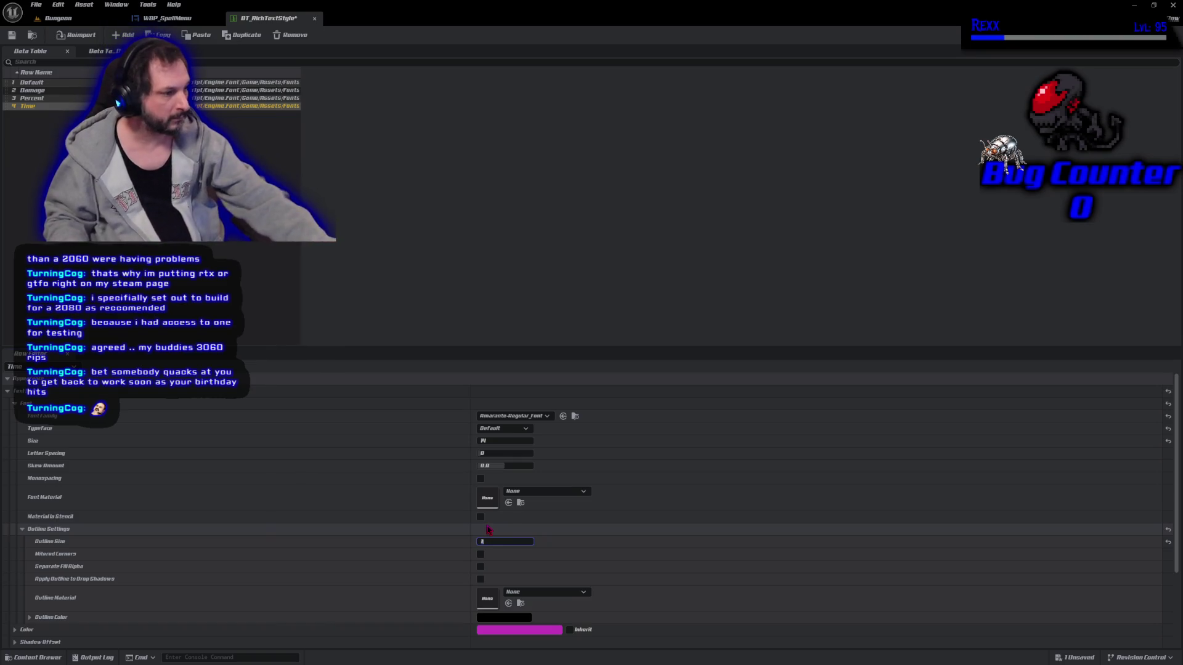
type("1")
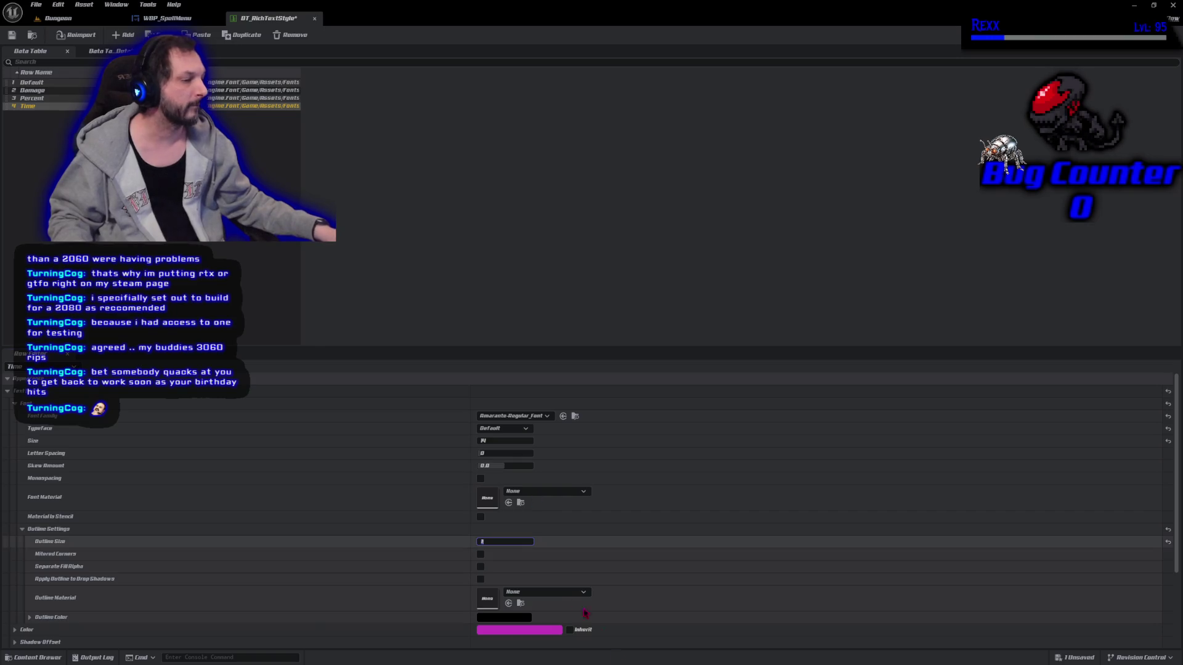
Give the Time row green text colour and save the table
left_click(535, 630)
left_click(568, 510)
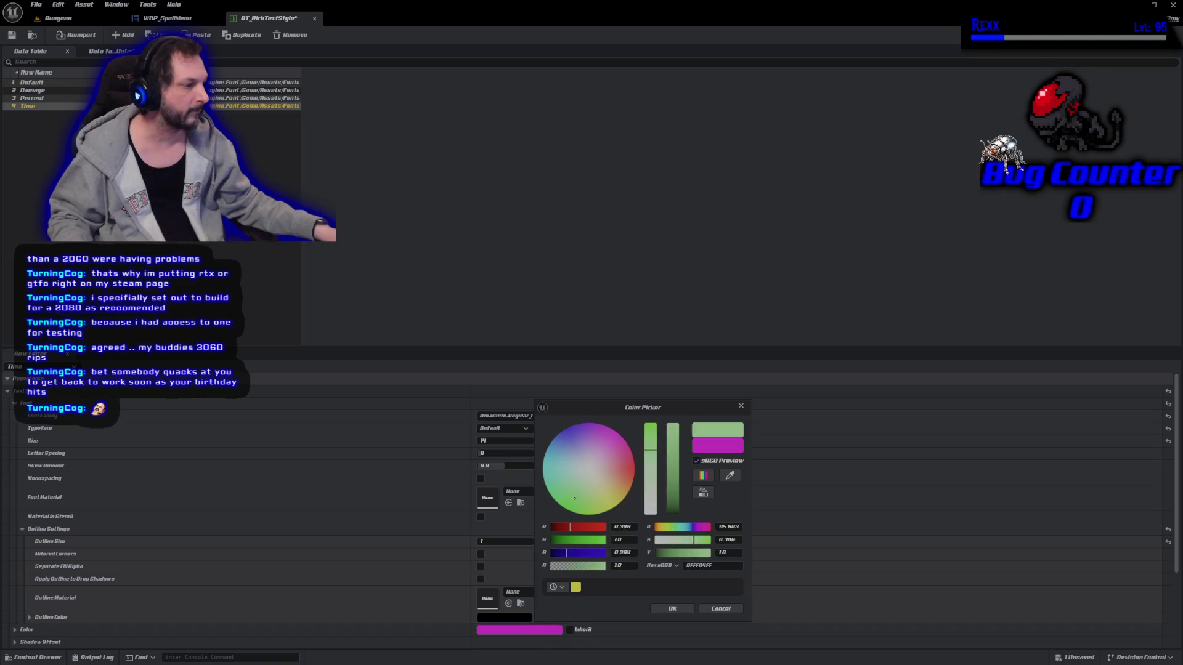
left_click(672, 608)
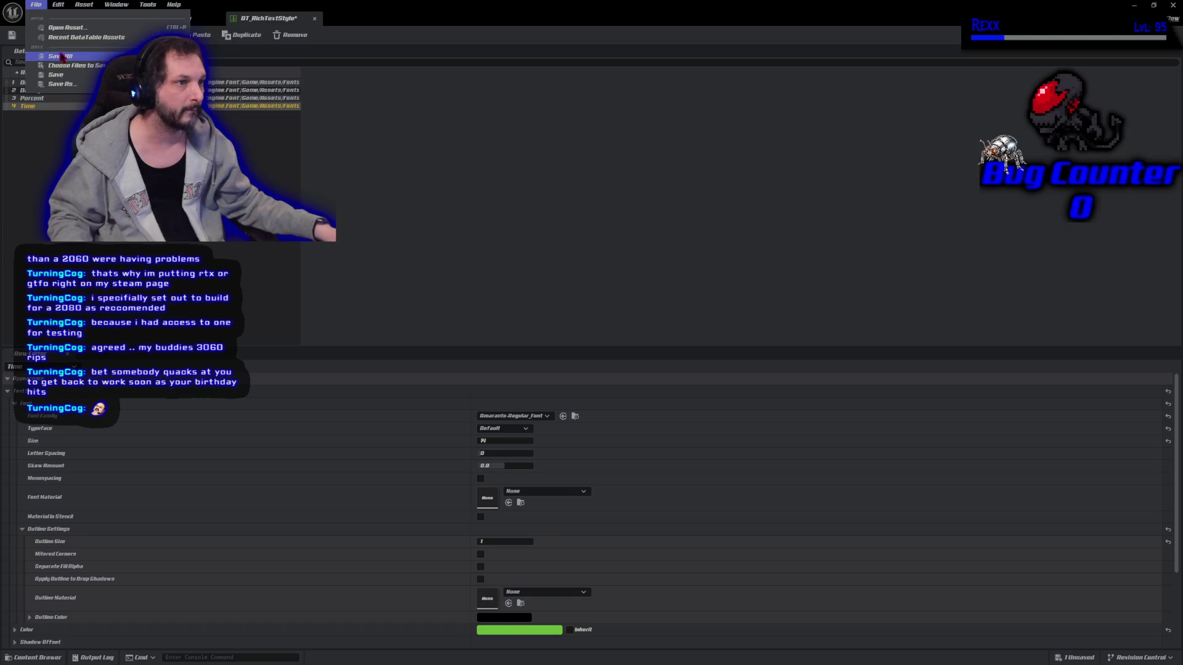
left_click(12, 35)
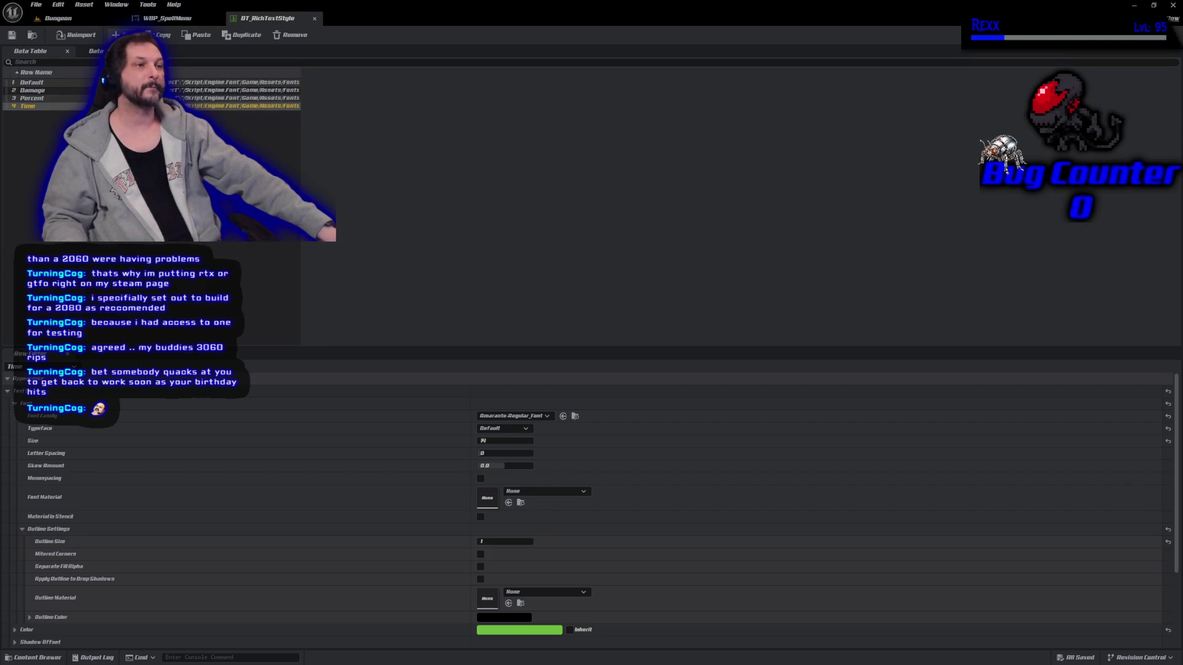
left_click(115, 35)
Name the new row ManaCost with Amaranto-Regular font, size 14, outline size 1
key("F2")
type("Mana")
key("Return")
type("t")
key("Return")
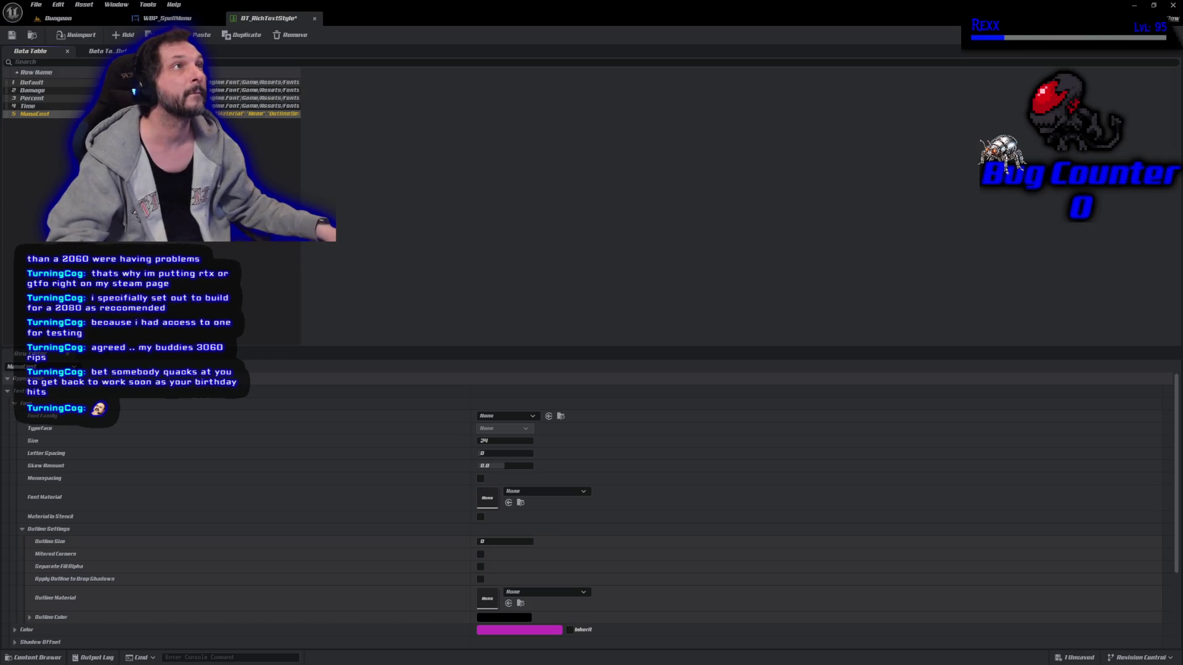
left_click(501, 441)
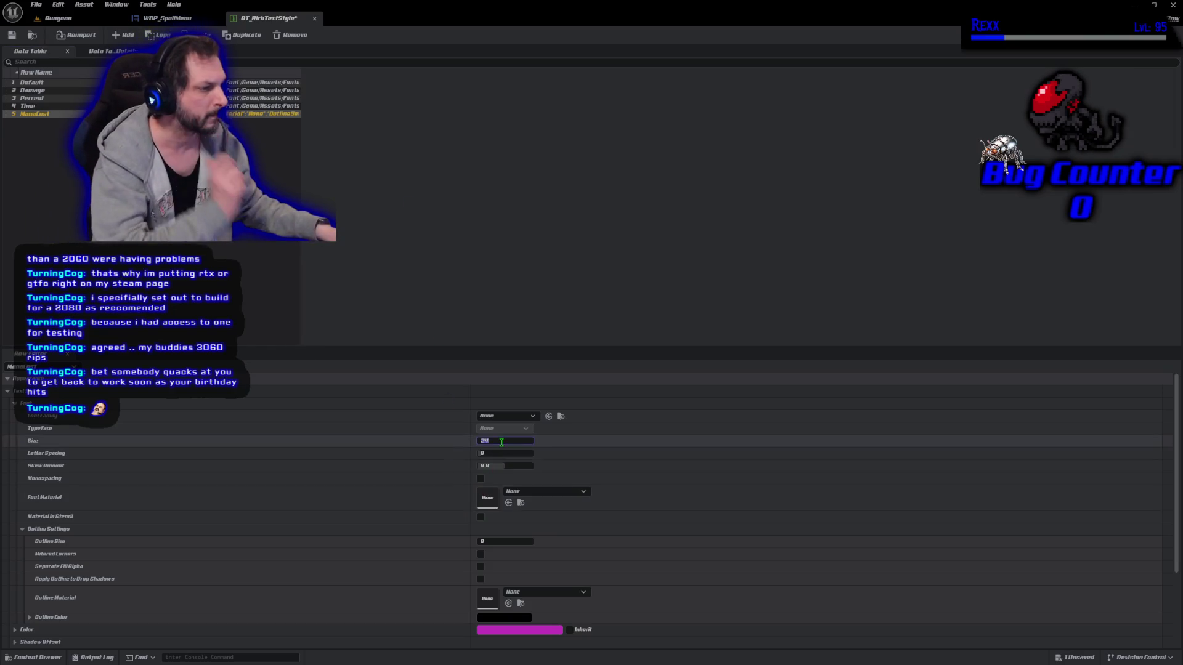
type("14")
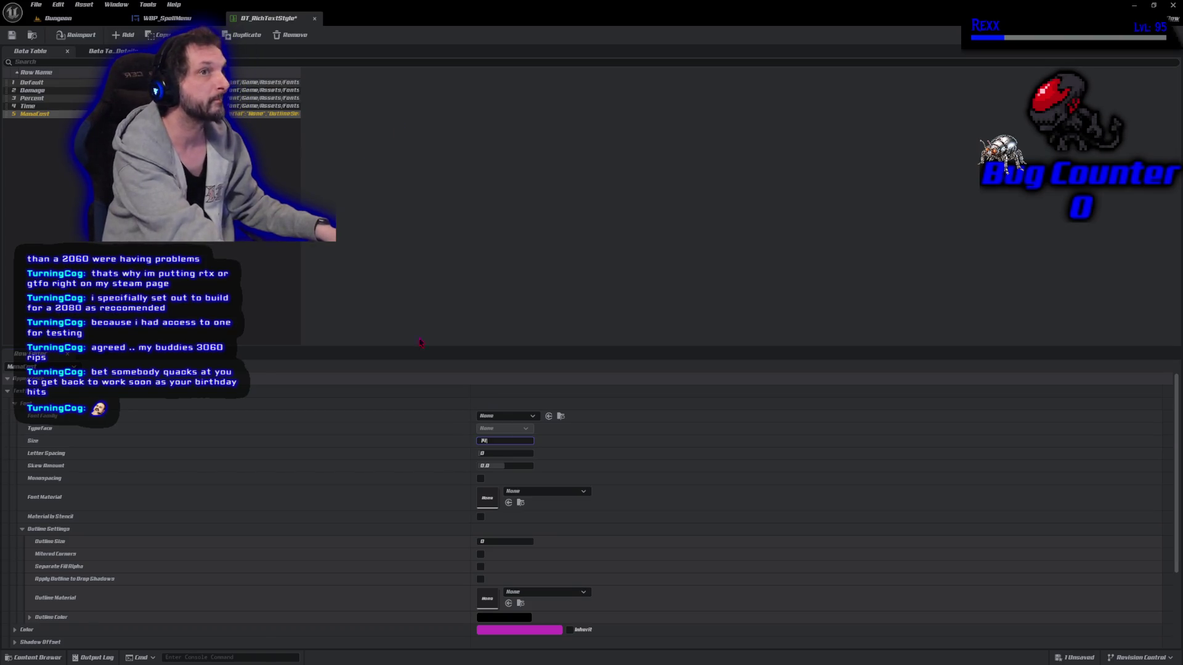
left_click(506, 416)
left_click(517, 525)
left_click(507, 542)
type("1")
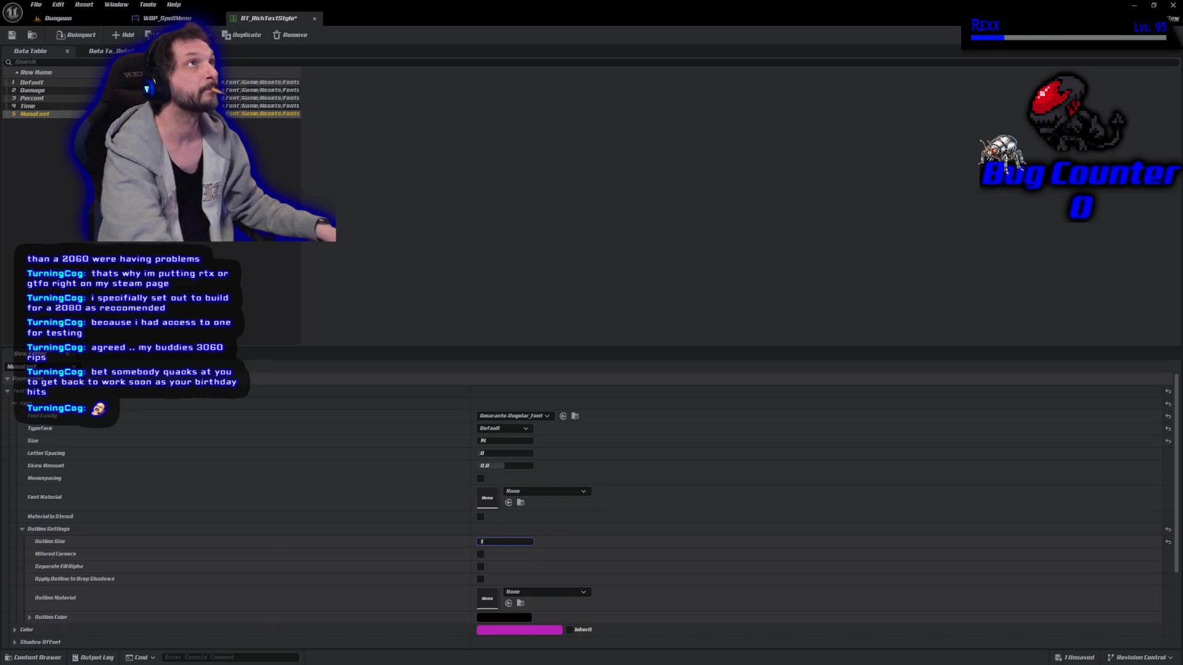
Make the ManaCost text colour fully saturated blue and save DT_RichTextStyle
left_click(524, 630)
left_click(549, 433)
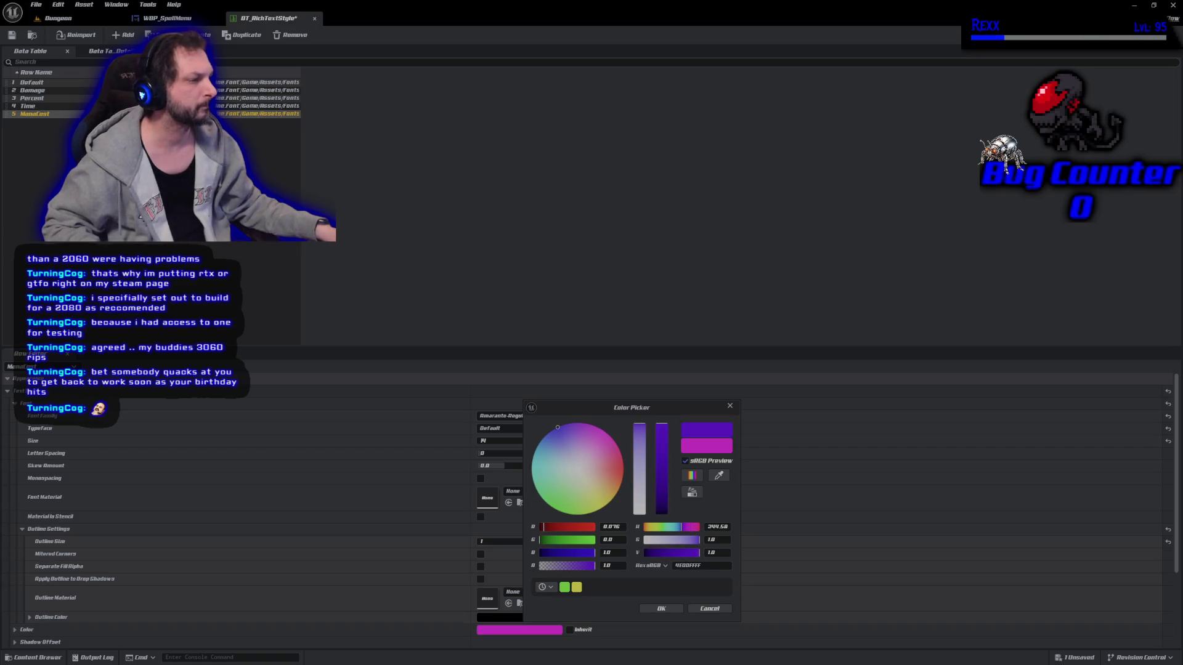
left_click_drag(552, 431, 549, 432)
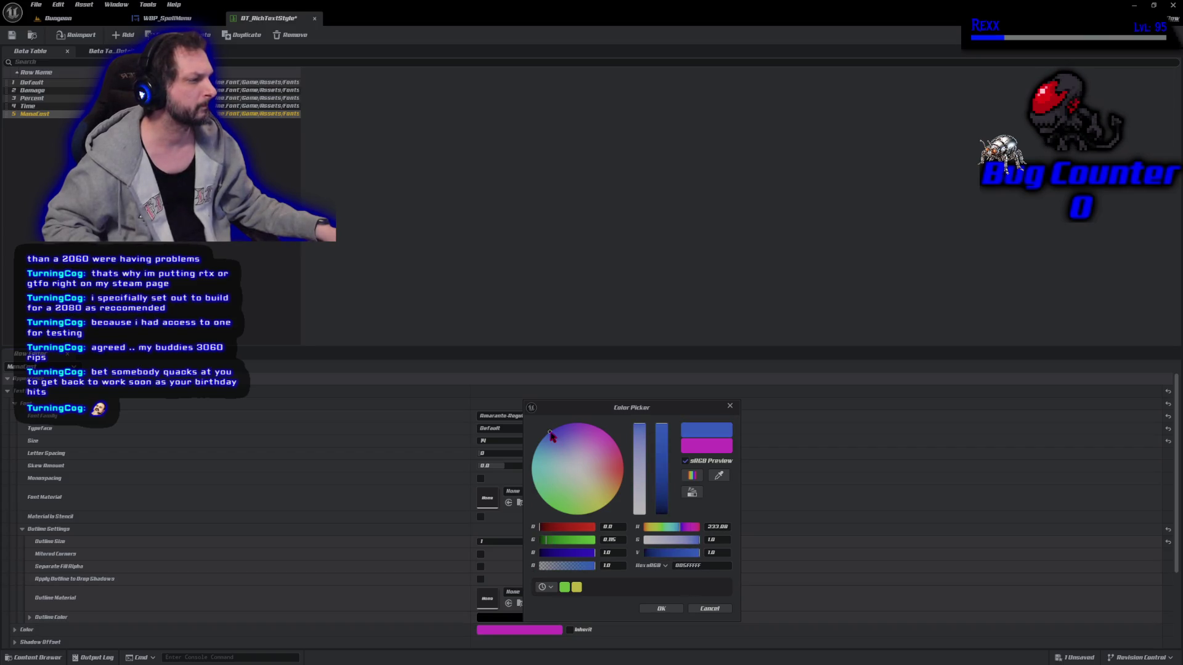
left_click(661, 608)
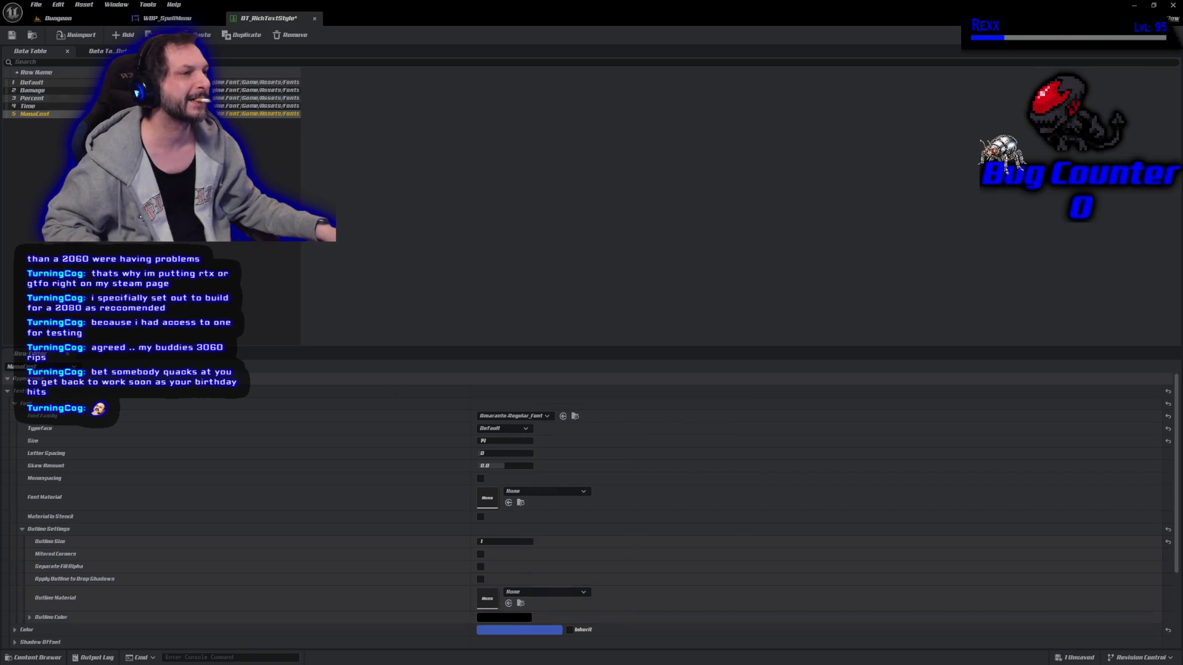
left_click(12, 35)
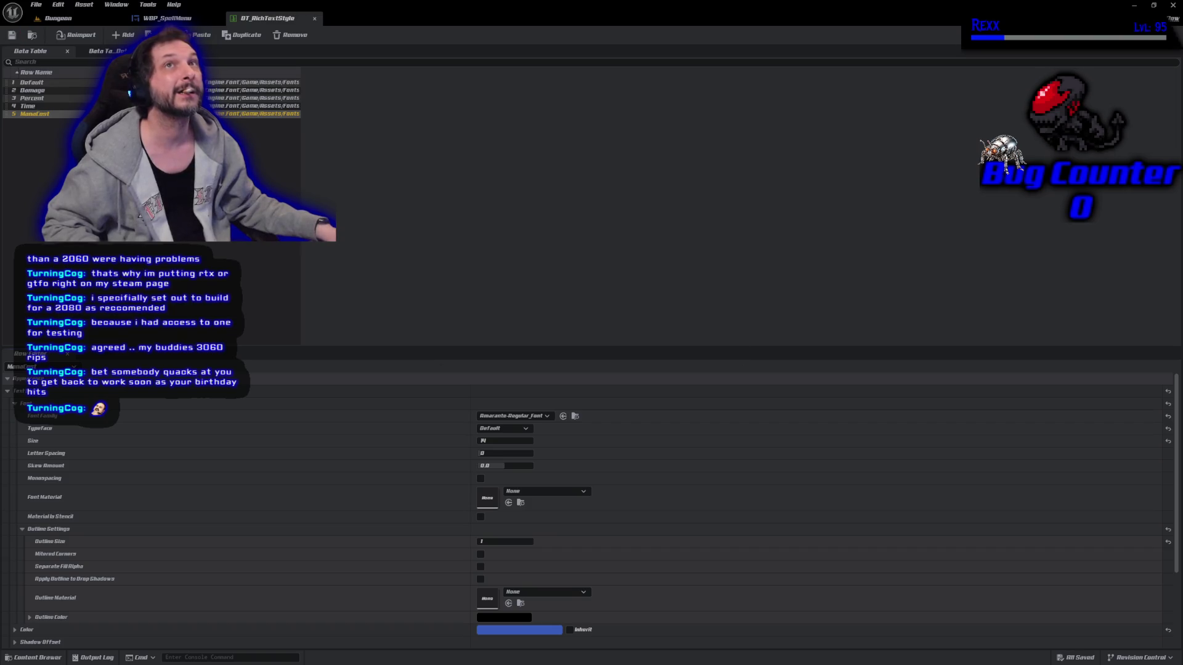
left_click(124, 36)
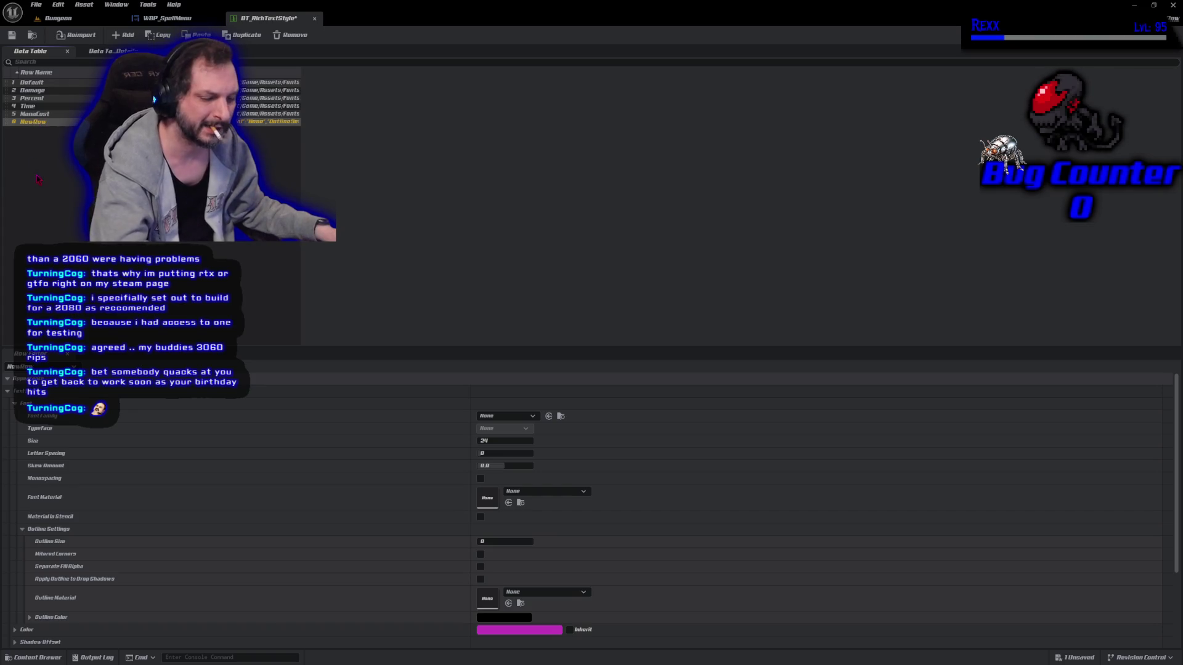
Name the new row Level with Amaranto-Regular font, size 14, outline size 1
key("F2")
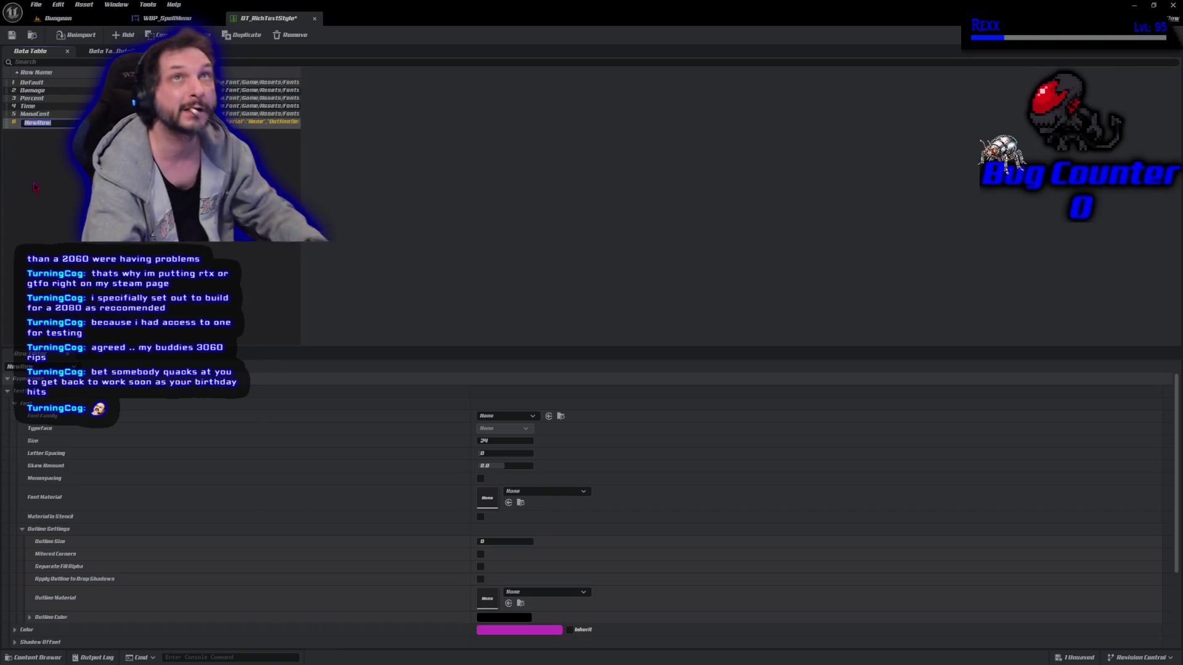
type("I")
key("Return")
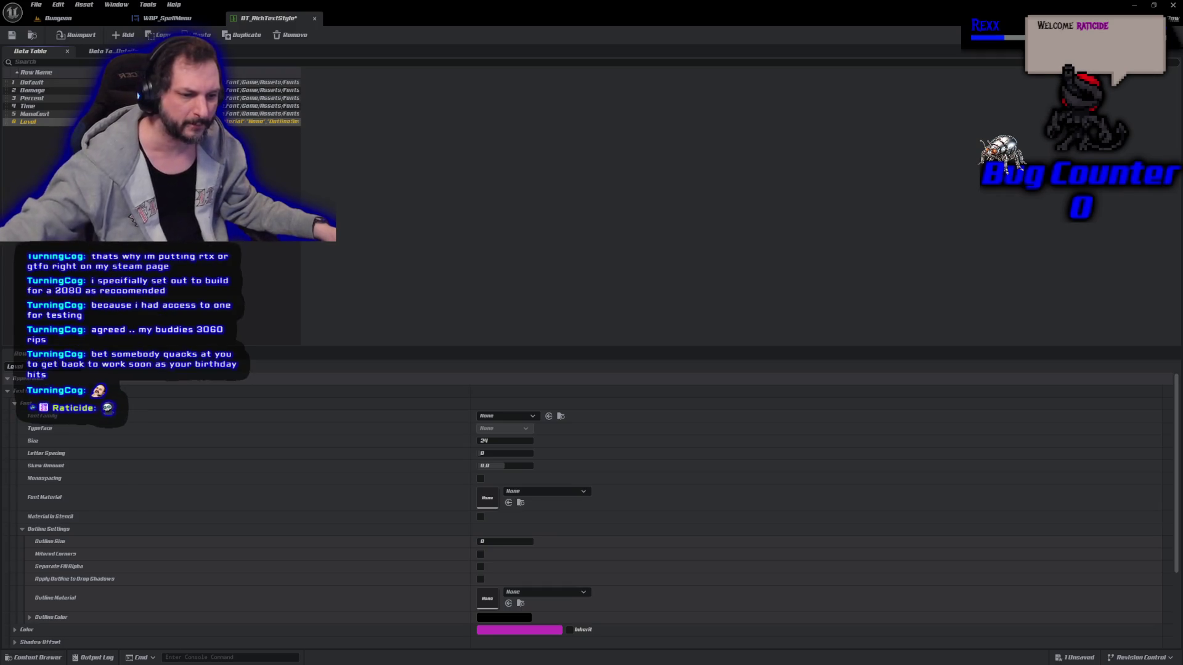
left_click(512, 416)
left_click(542, 520)
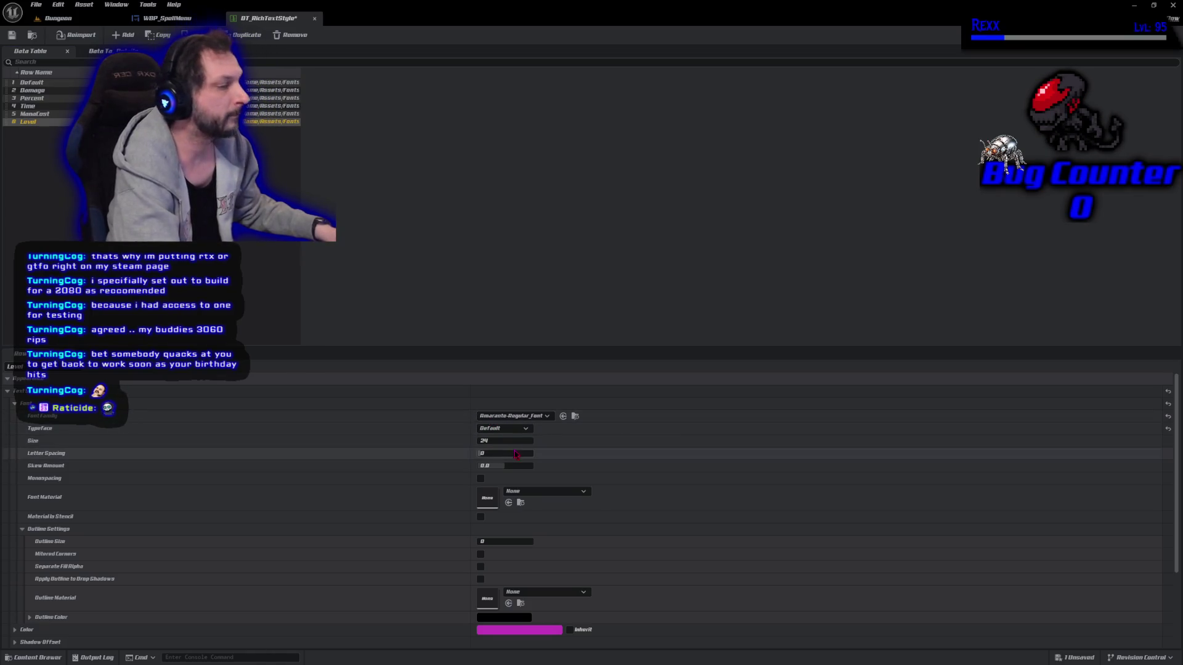
left_click(509, 441)
type("14")
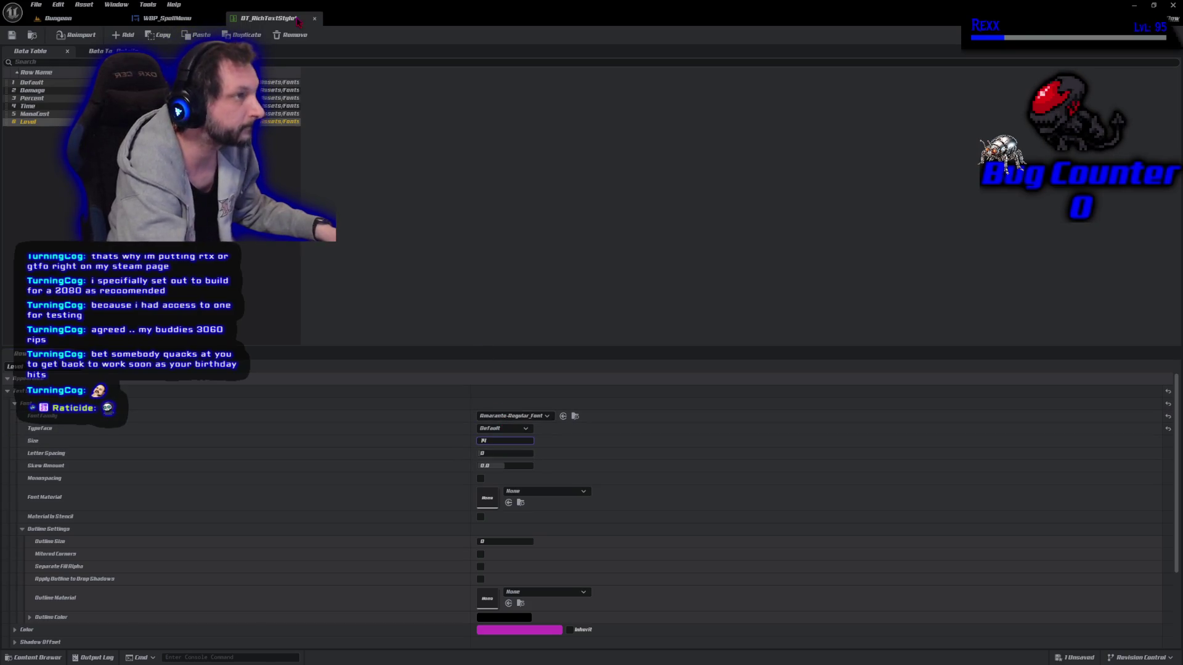
left_click(501, 541)
type("1")
Set the Level text colour to a soft teal and save the data table
left_click(520, 630)
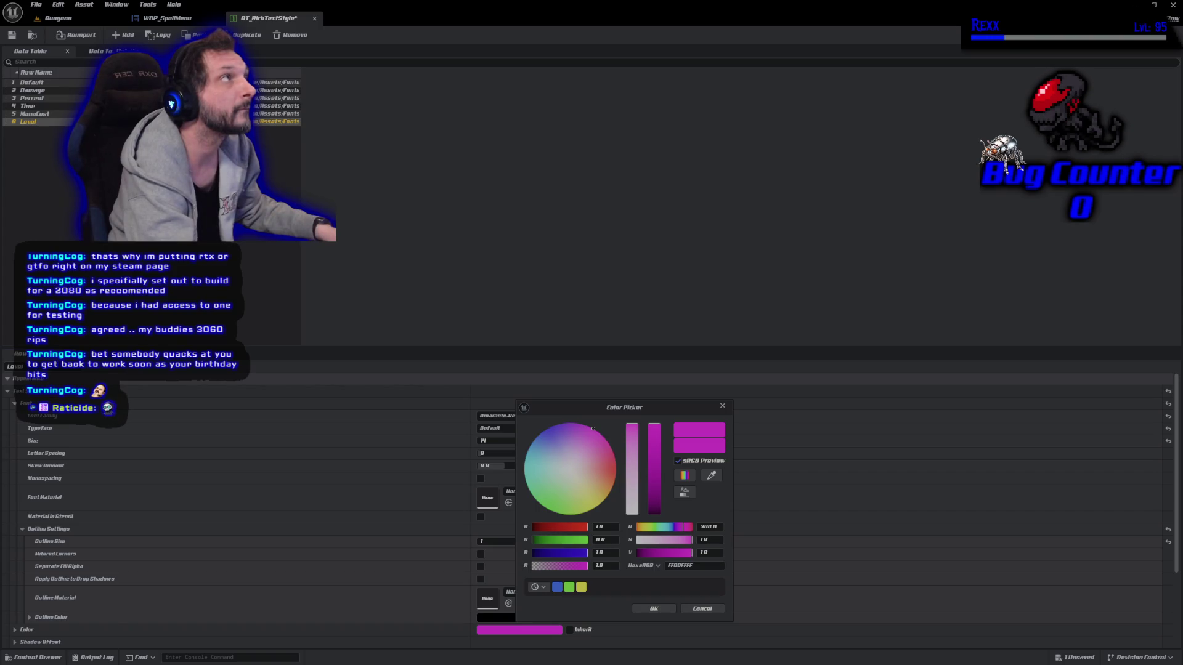
left_click(541, 477)
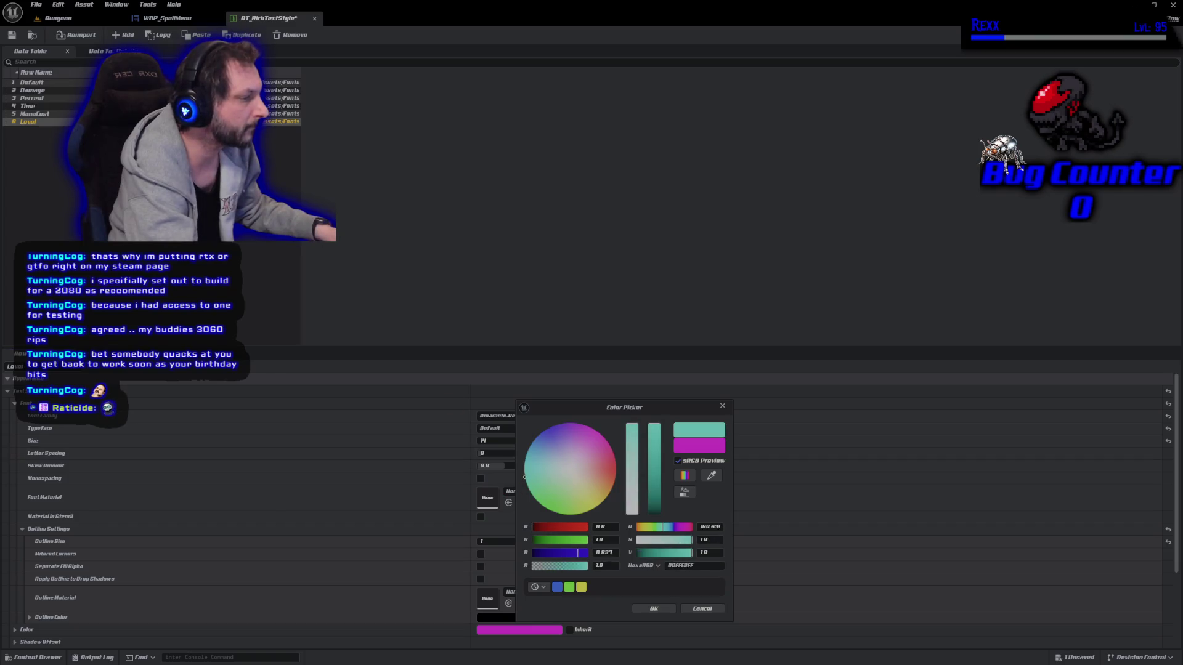
left_click_drag(526, 483, 526, 454)
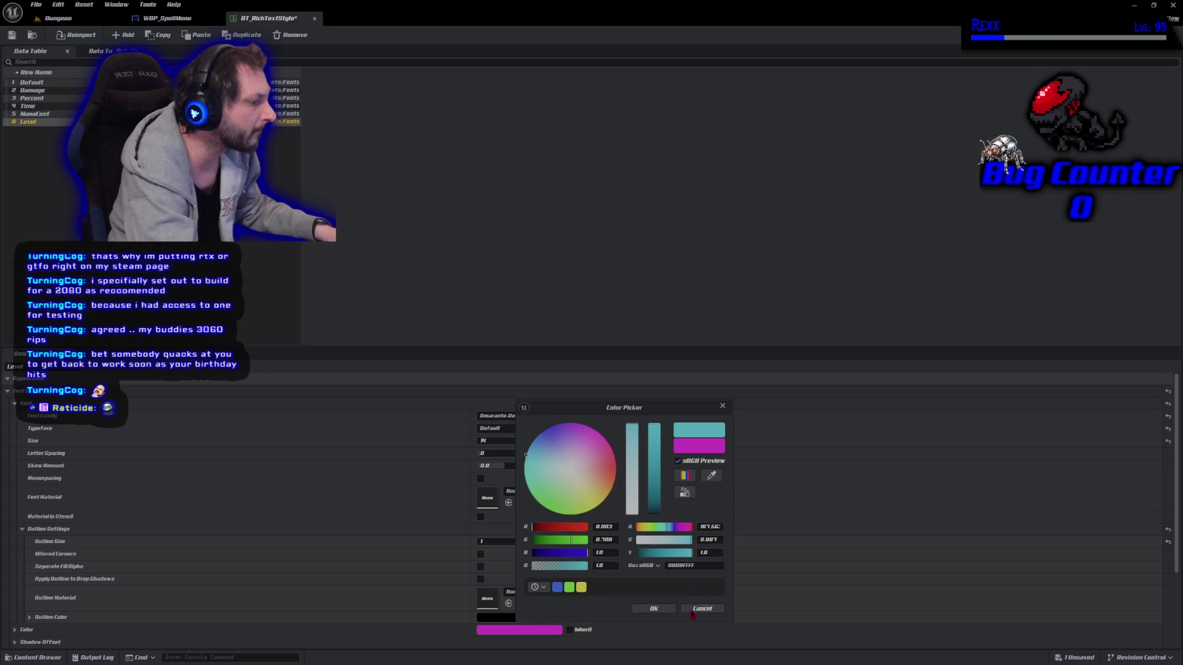
left_click(652, 609)
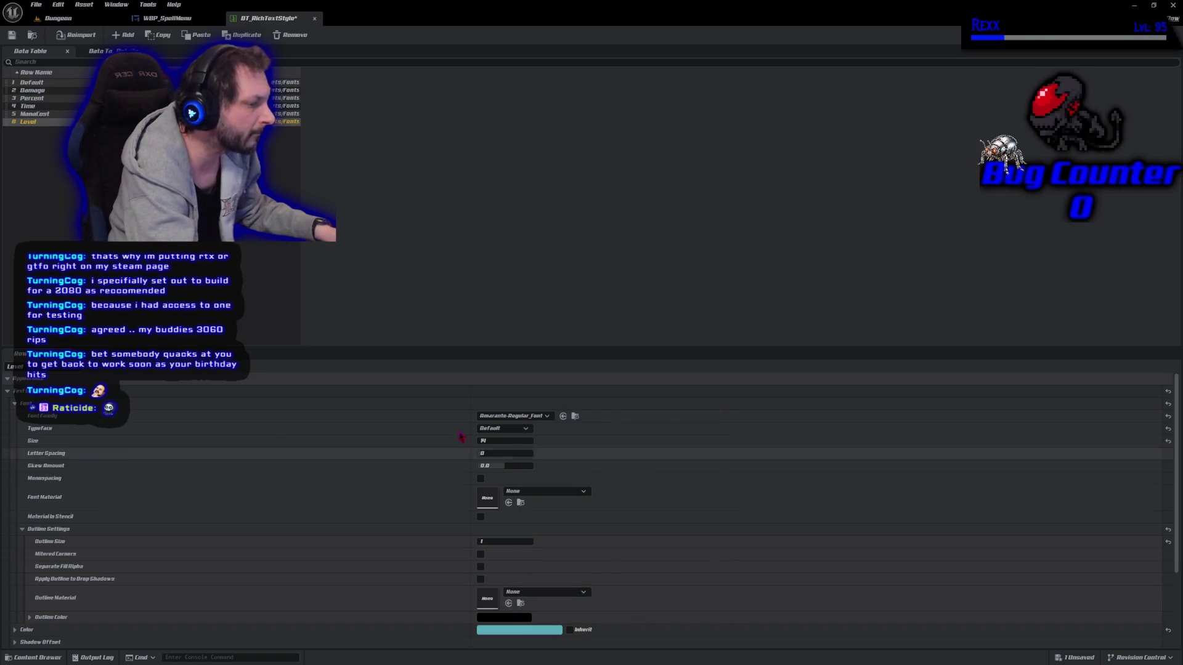
left_click(10, 35)
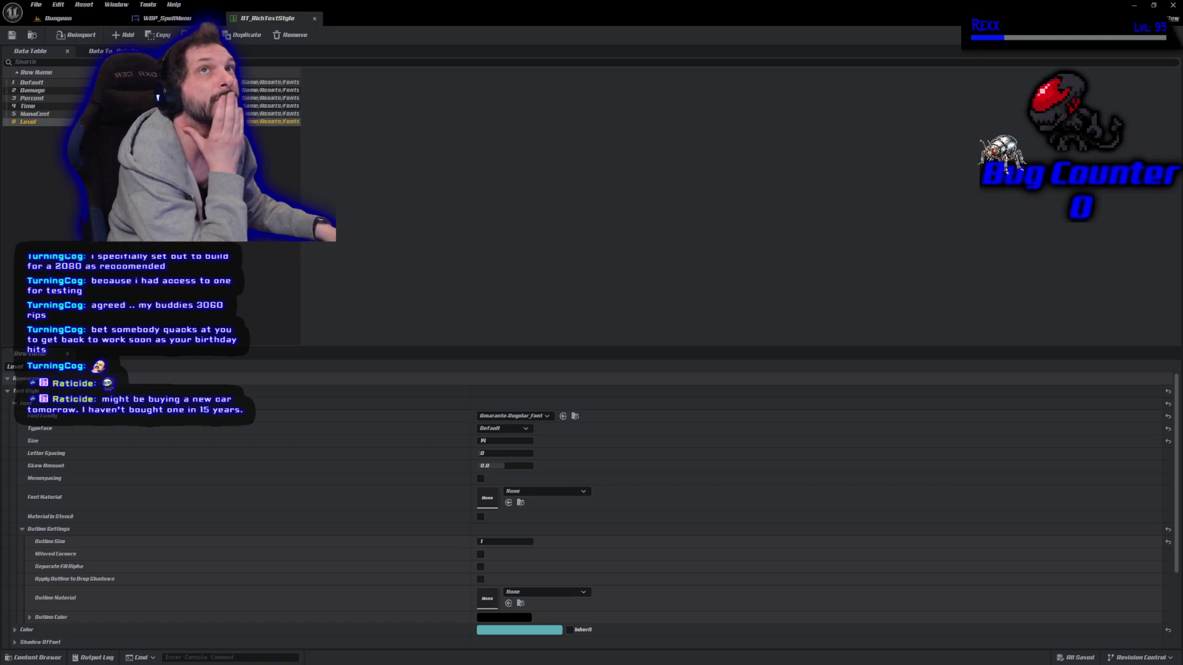
left_click(123, 35)
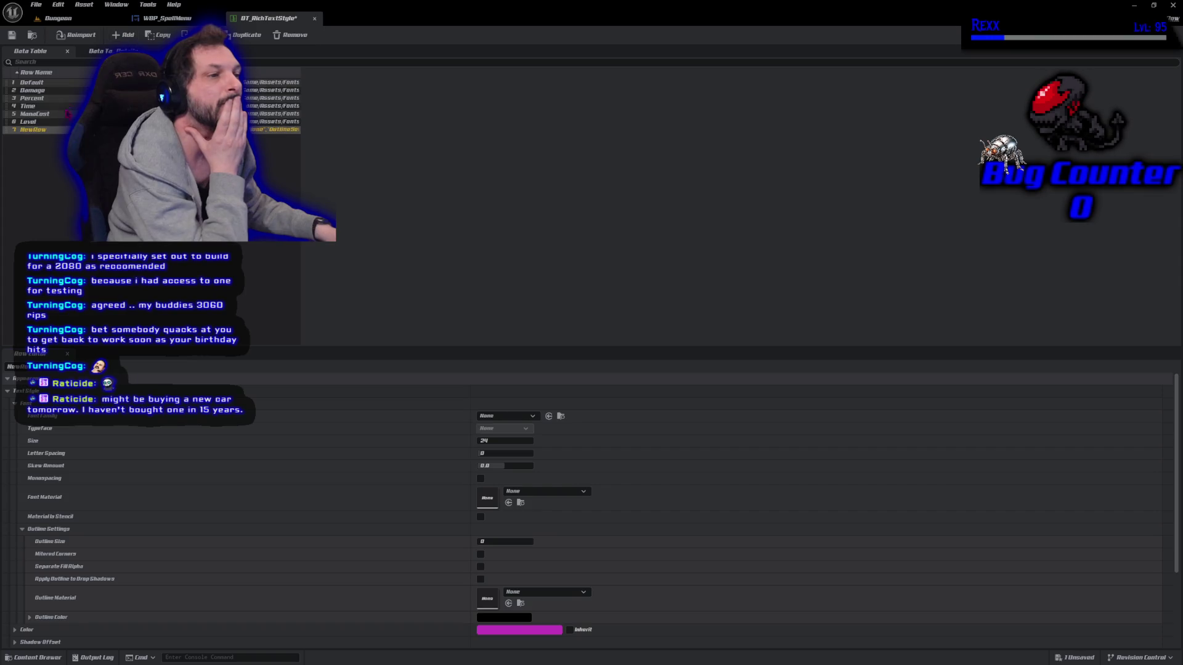
Rename the new row to Title and set its font family to PirataOne-Regular_Font
key("F2")
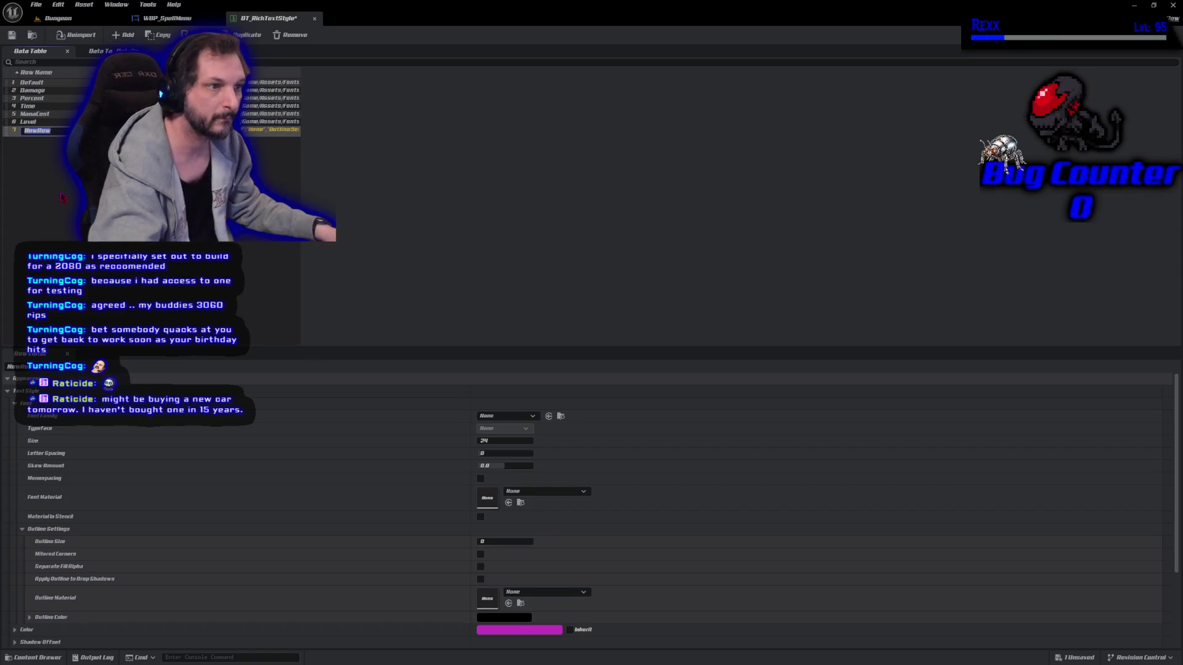
type("Title")
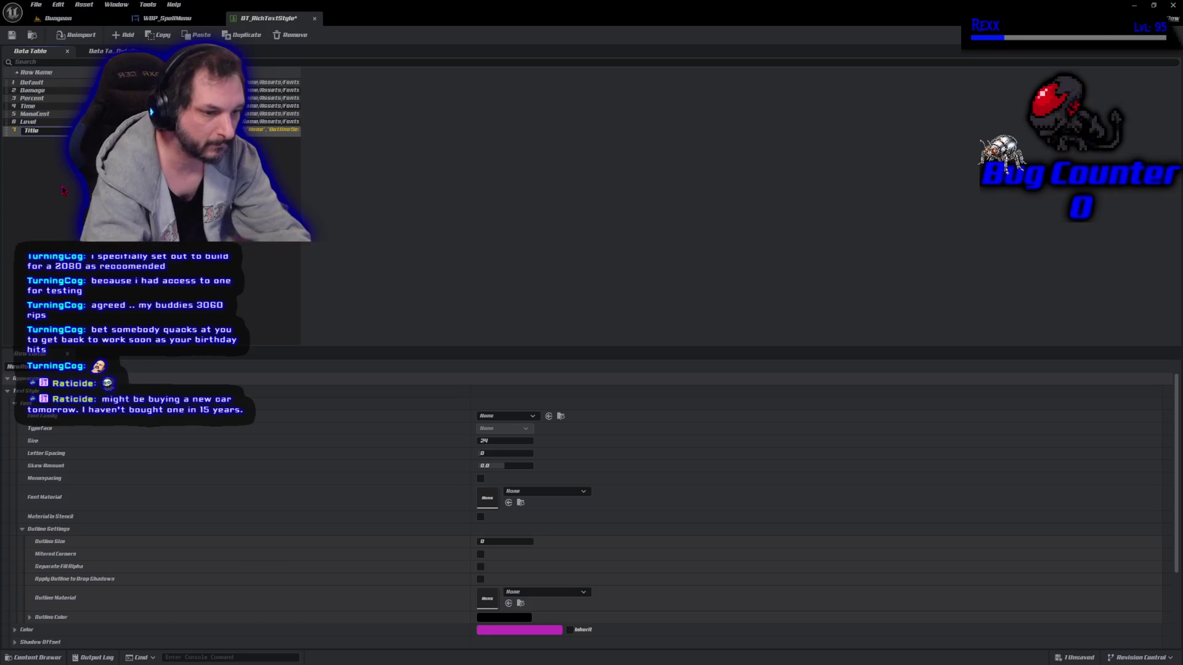
key("Return")
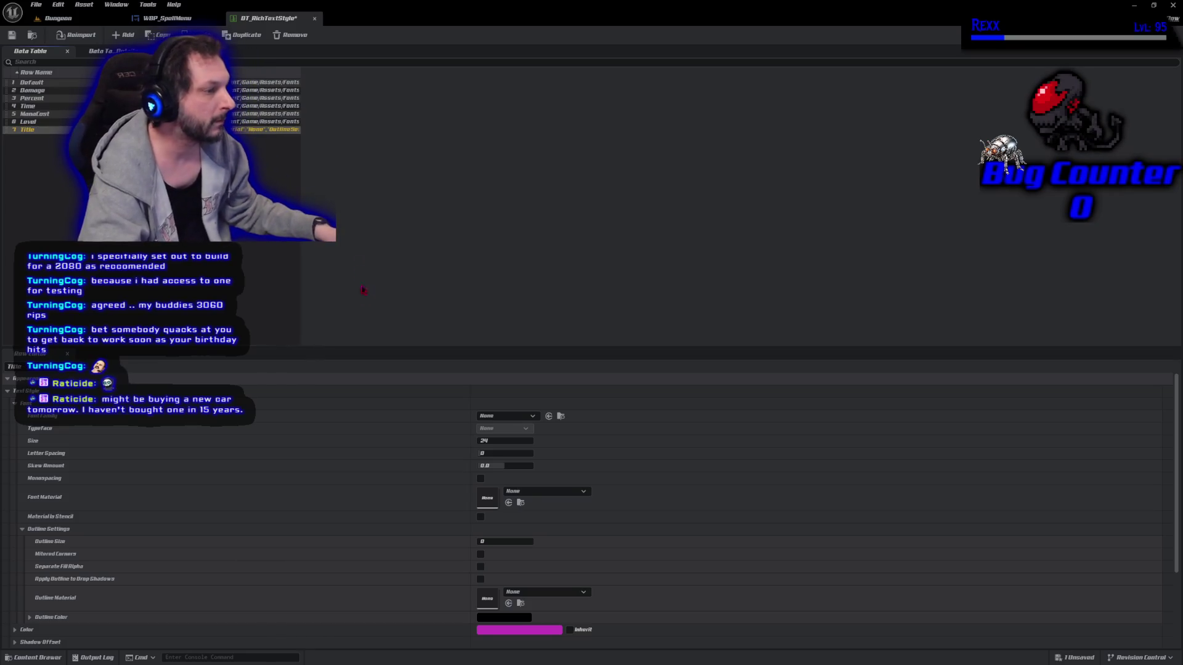
left_click(506, 417)
left_click(550, 523)
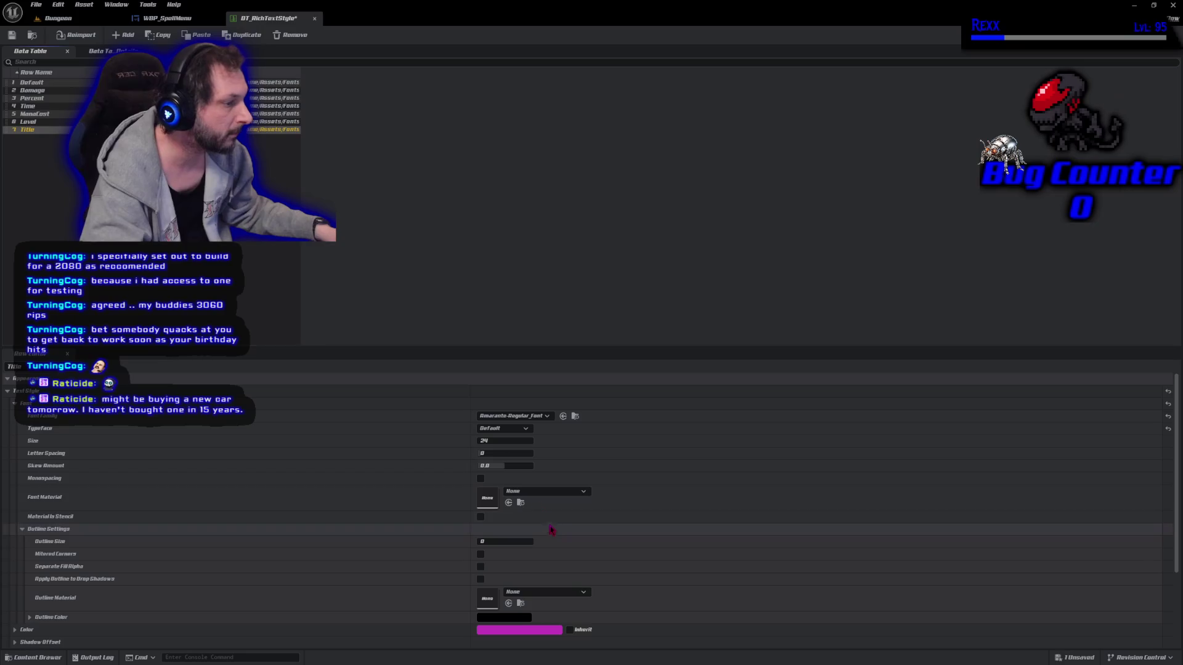
left_click(506, 440)
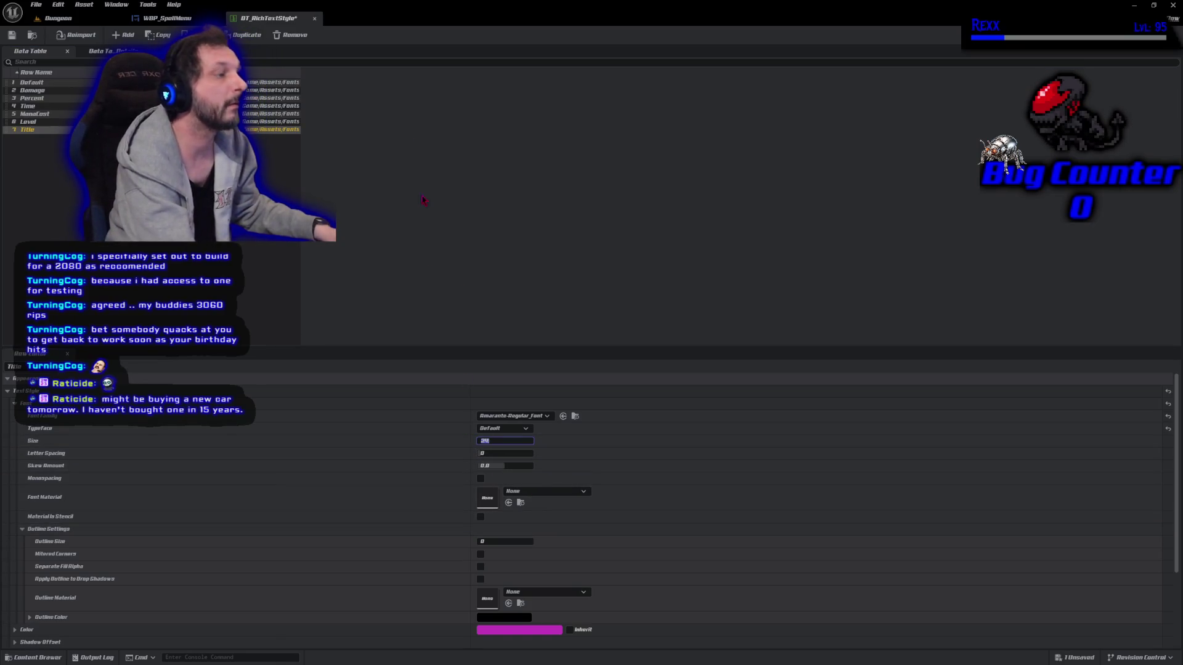
left_click(513, 416)
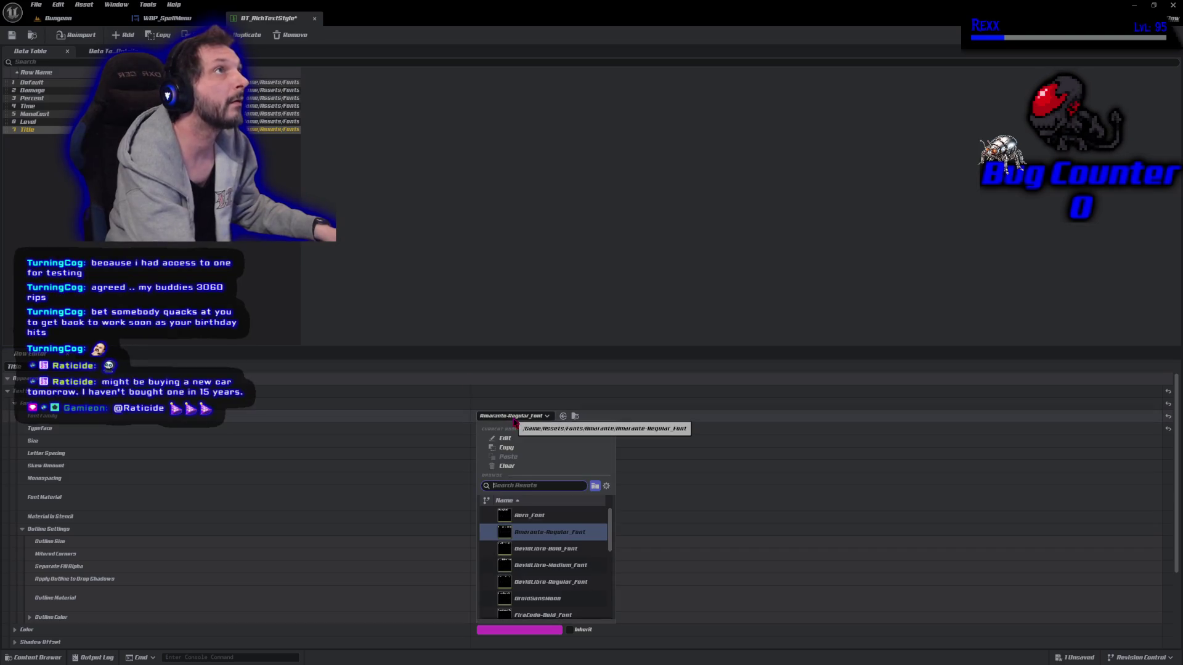
key("Escape")
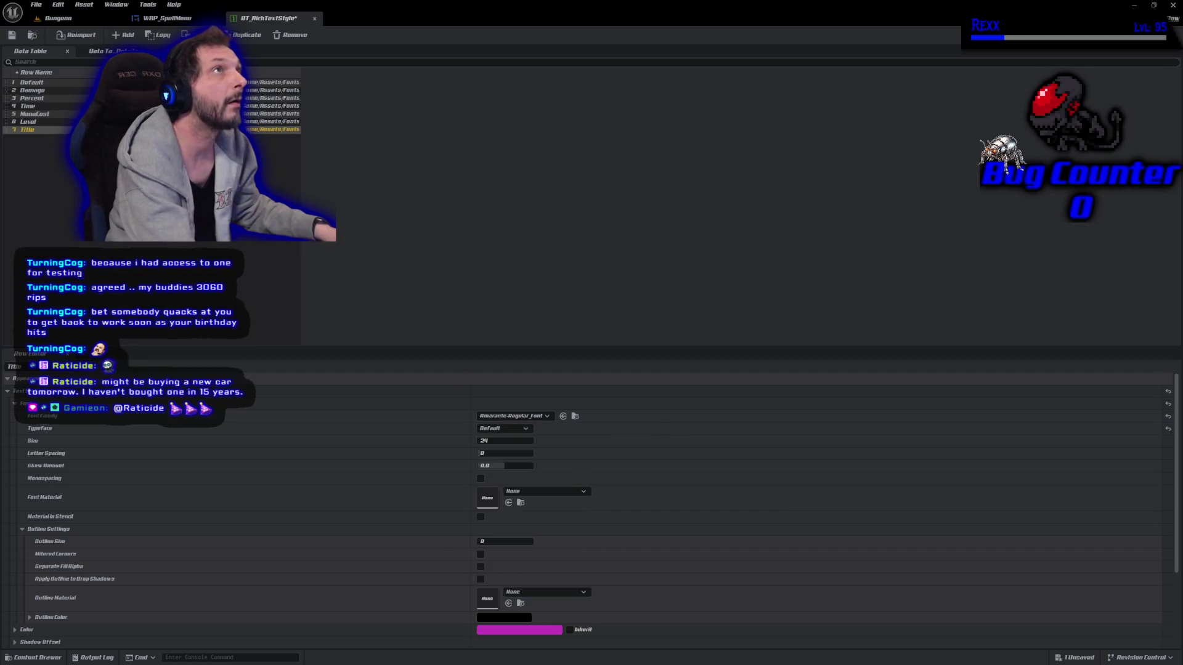
left_click(518, 416)
scroll(563, 562, "down", 10)
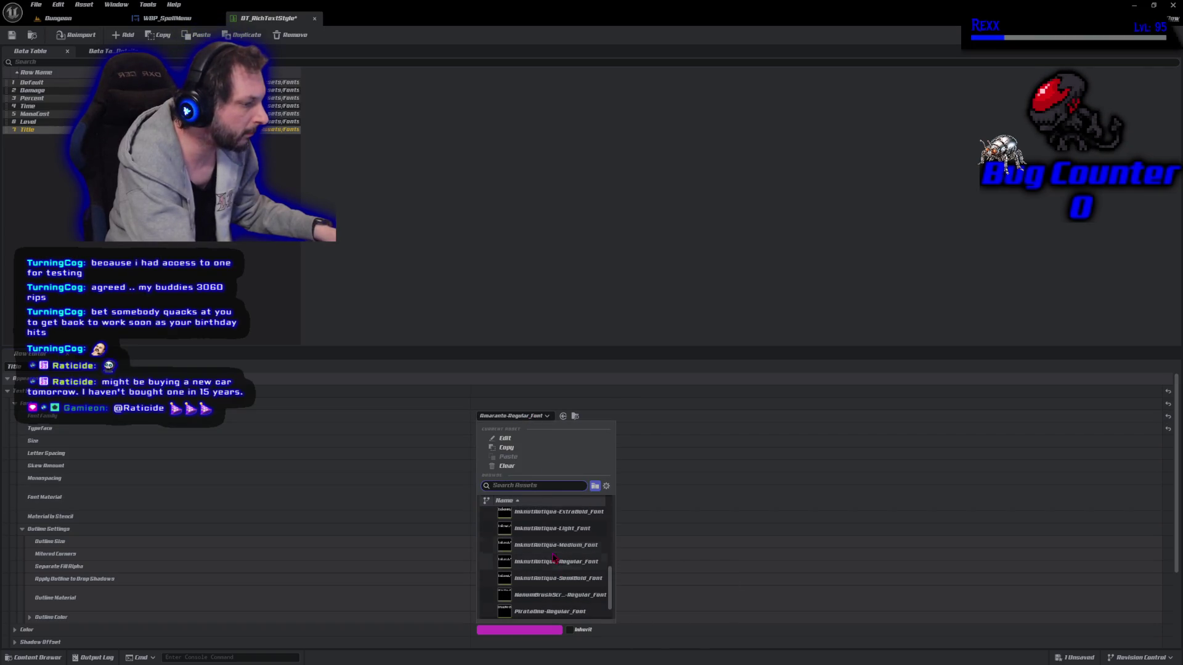
left_click(552, 611)
Give Title size 22, outline size 1 and gold colour, save, and add another row
left_click(500, 441)
type("22")
key("Return")
left_click(500, 542)
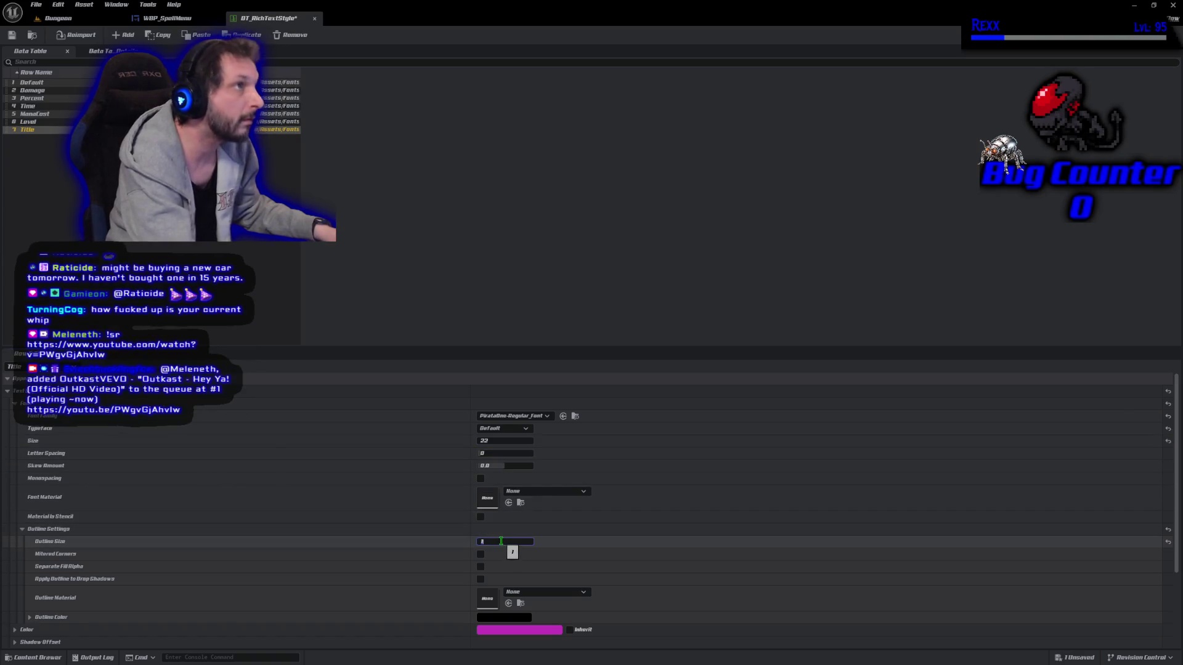
type("1")
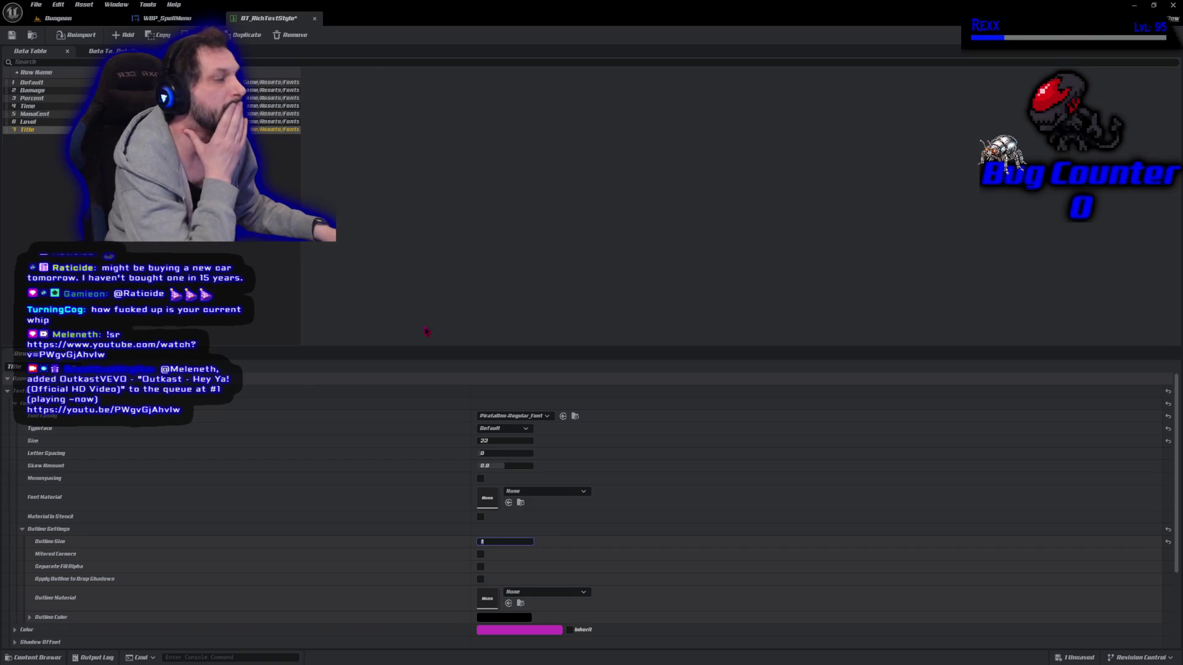
left_click(512, 631)
mouse_move(603, 495)
left_mouse_down()
mouse_move(596, 502)
mouse_move(607, 488)
left_mouse_up()
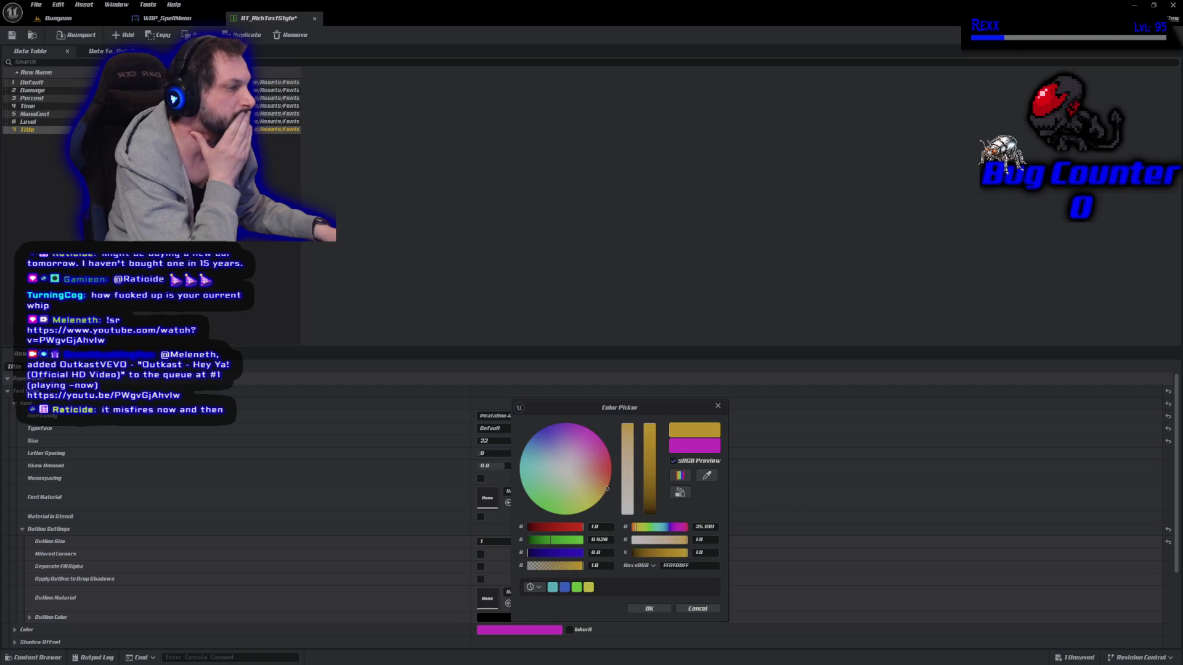
left_click(649, 609)
left_click(11, 35)
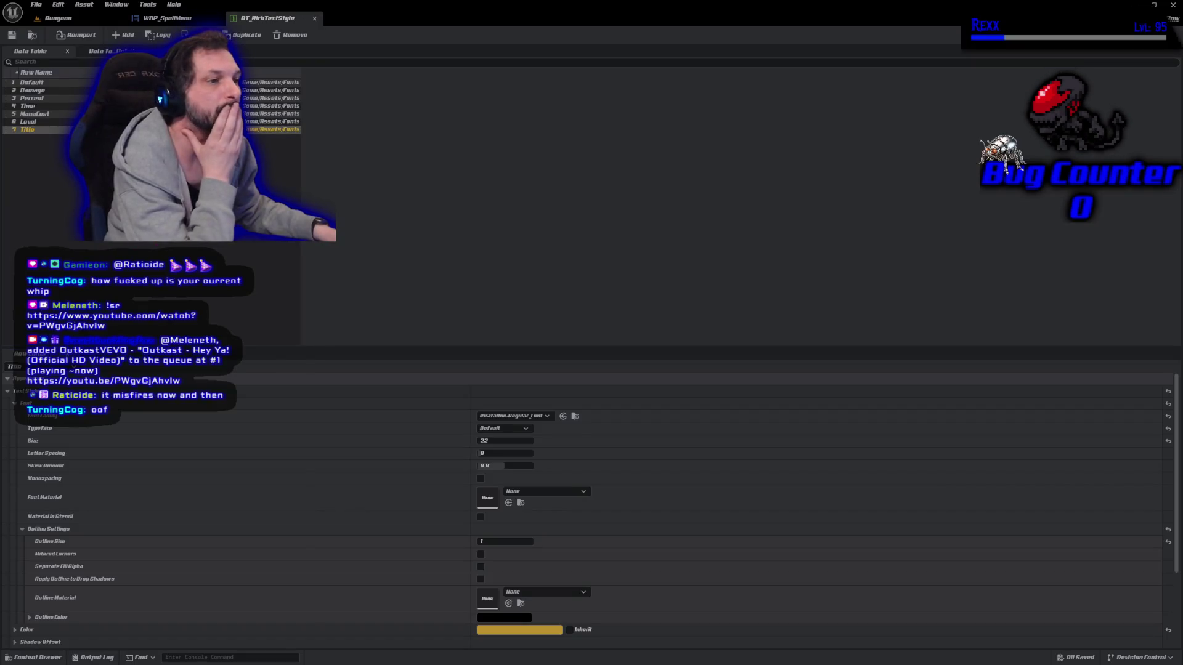
left_click(123, 35)
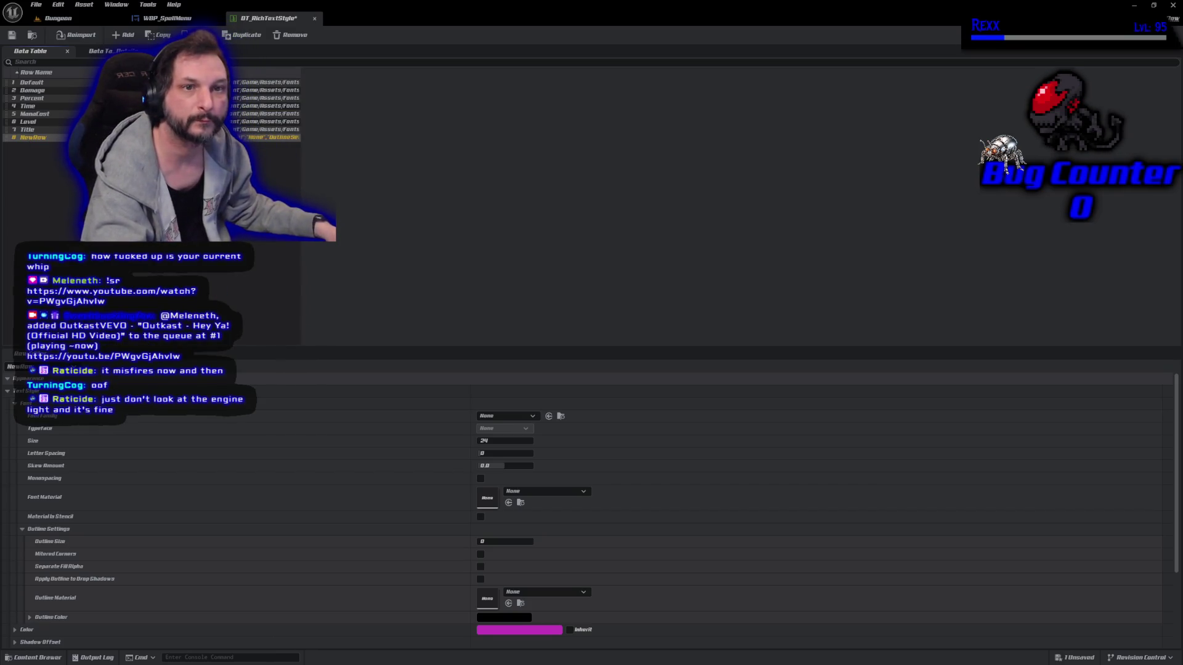
Rename the new row to Cooldown with Amarante-Regular_Font at size 14
double_click(44, 138)
type("Cooldown")
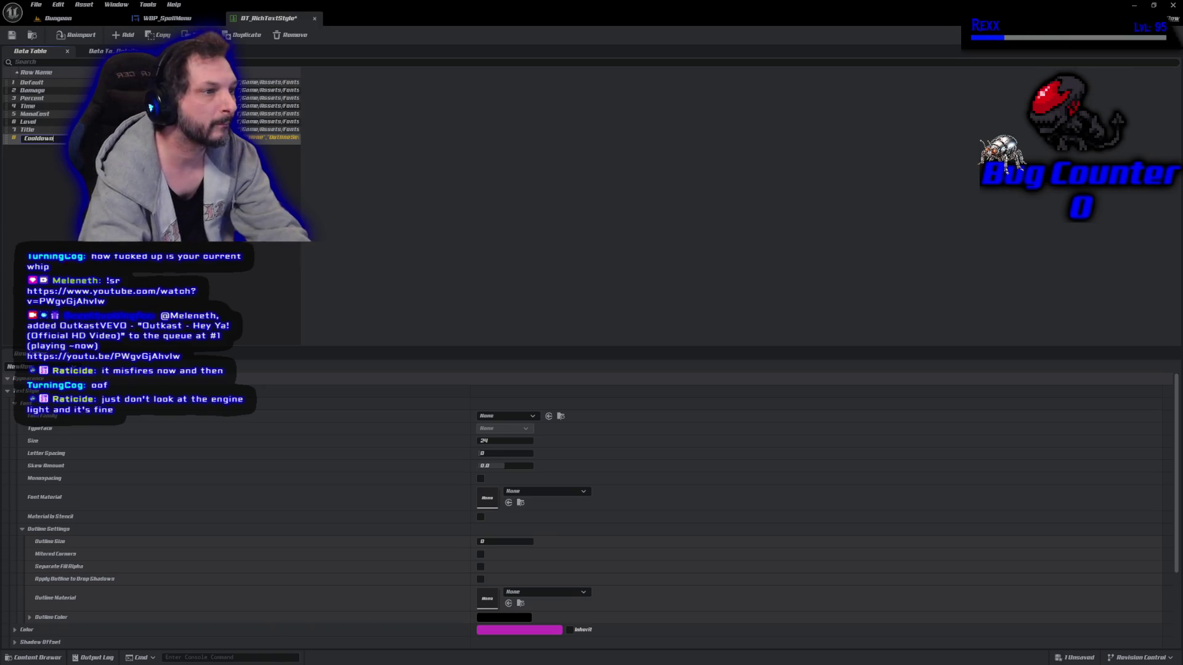
key("Return")
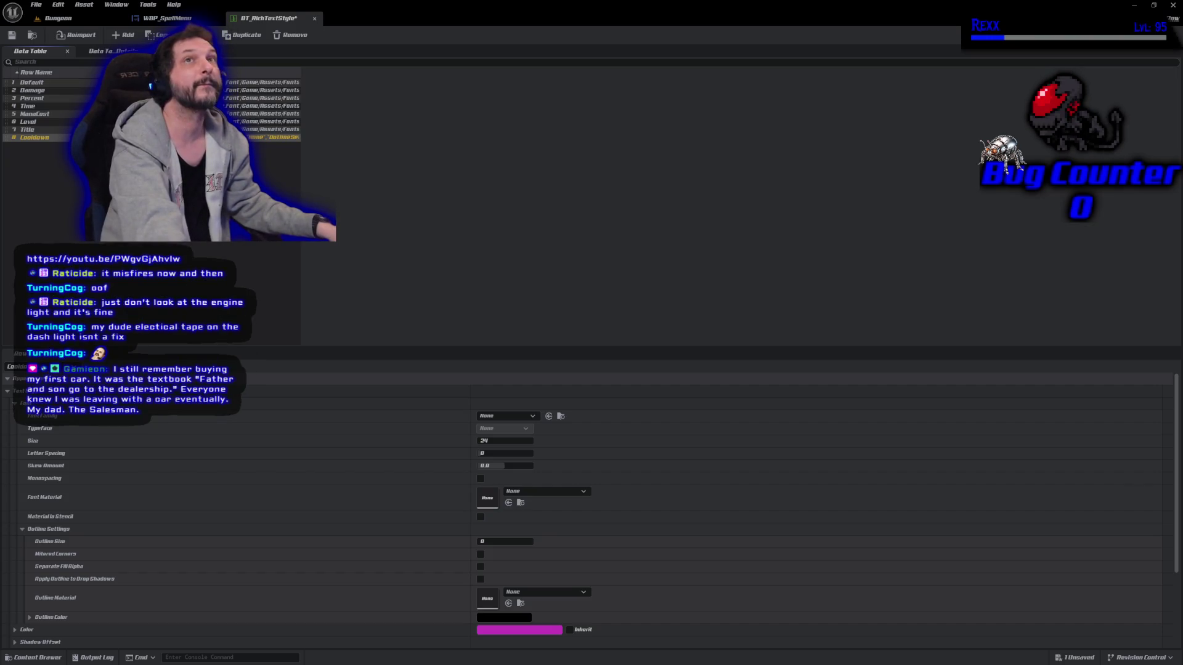
left_click(506, 416)
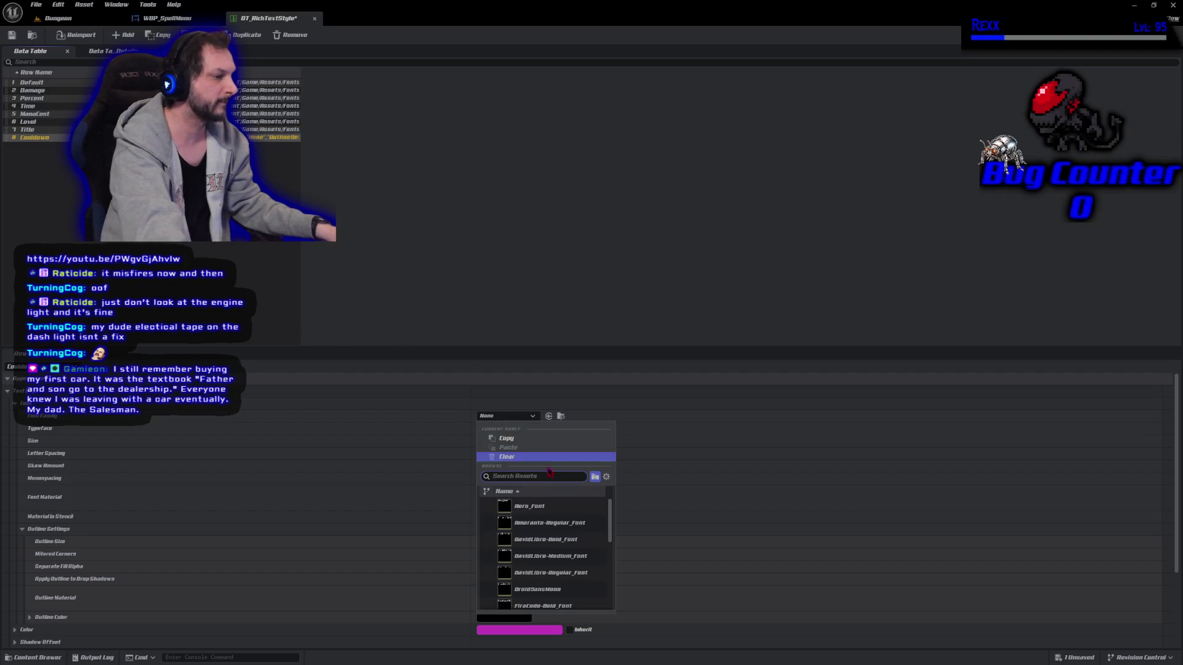
left_click(558, 524)
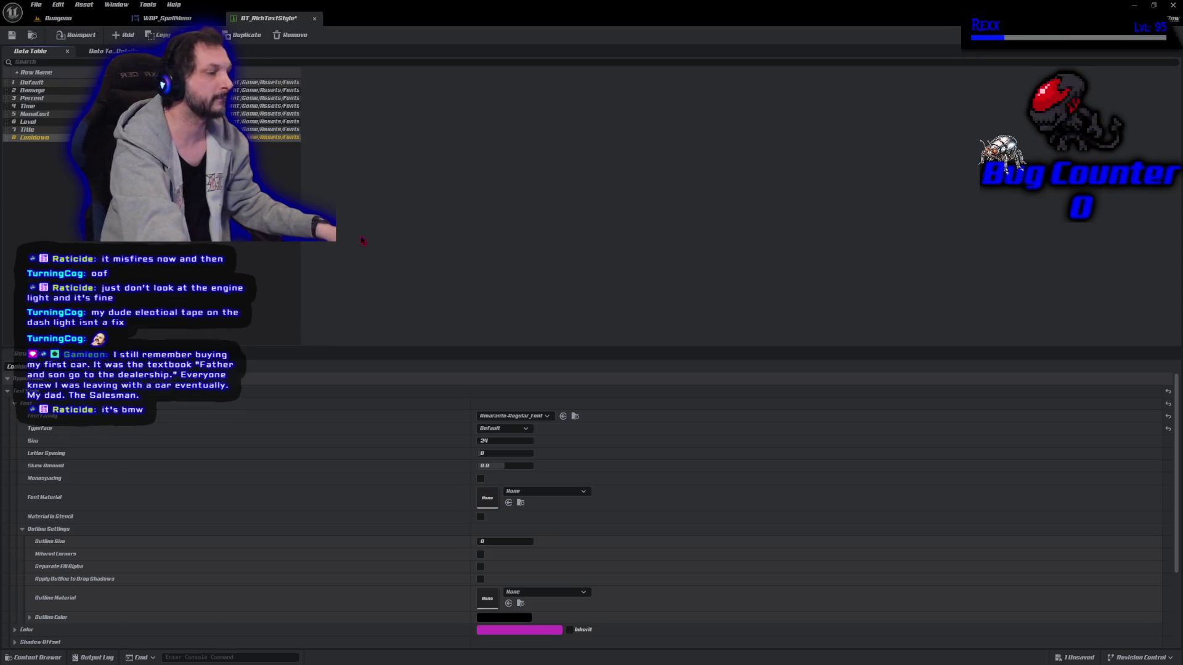
left_click(497, 441)
type("14")
key("Return")
Give Cooldown outline size 1 and a purple text colour, then add a new row
left_click(491, 543)
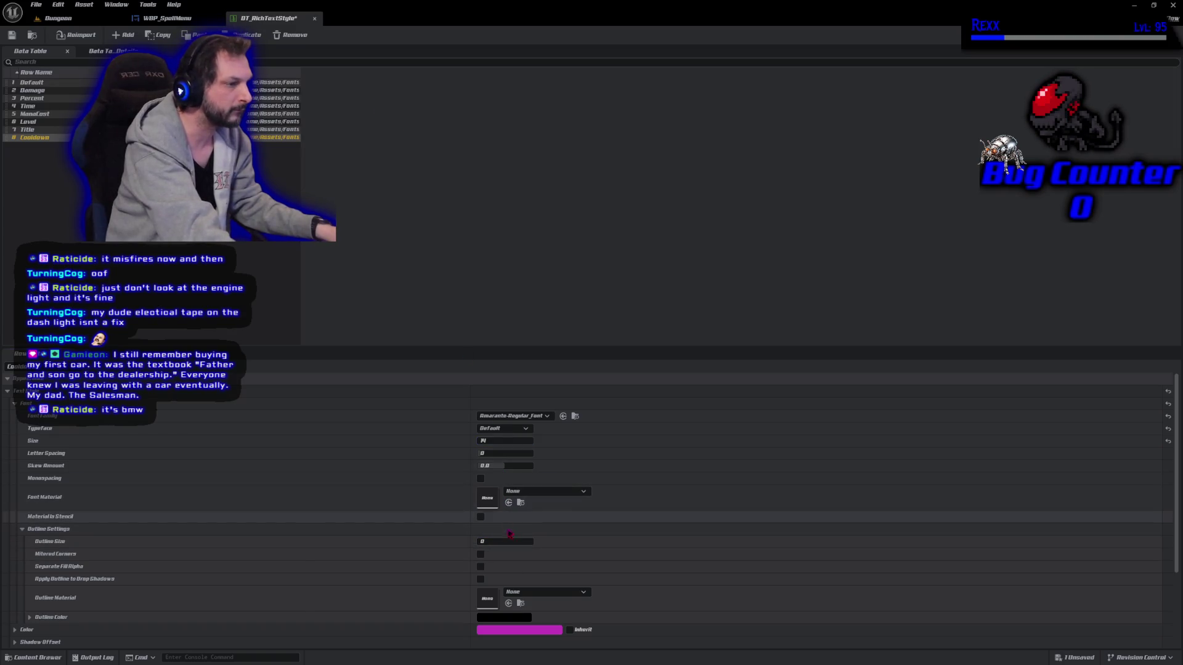
type("1")
key("Return")
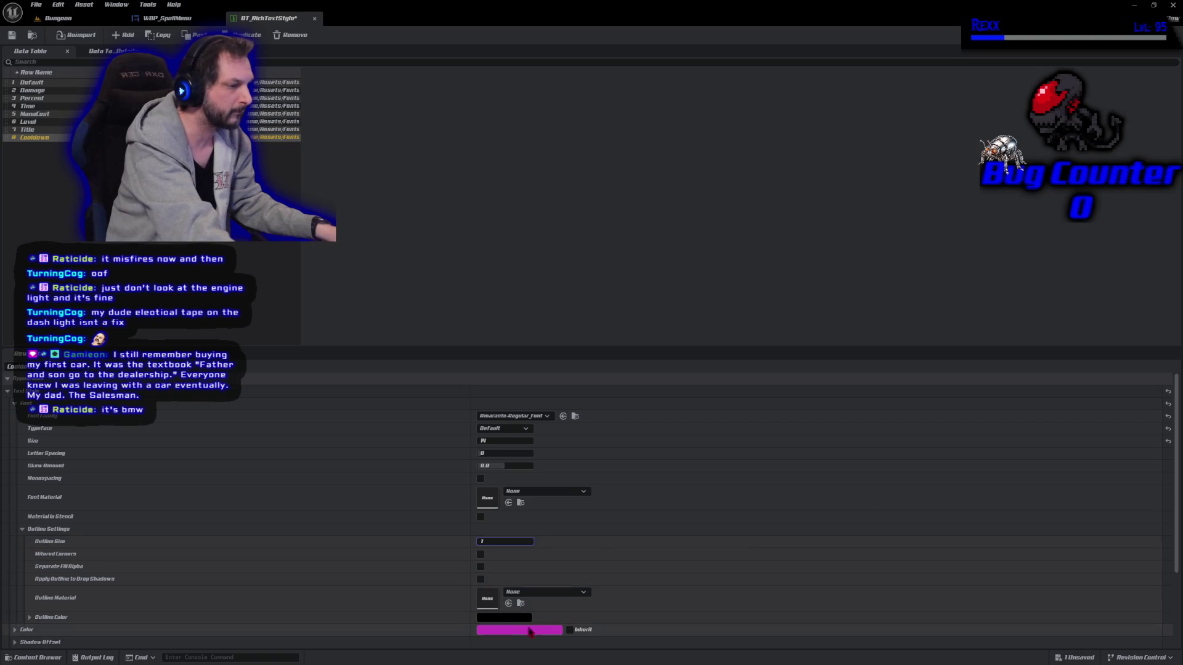
left_click(519, 630)
left_click_drag(603, 431, 571, 424)
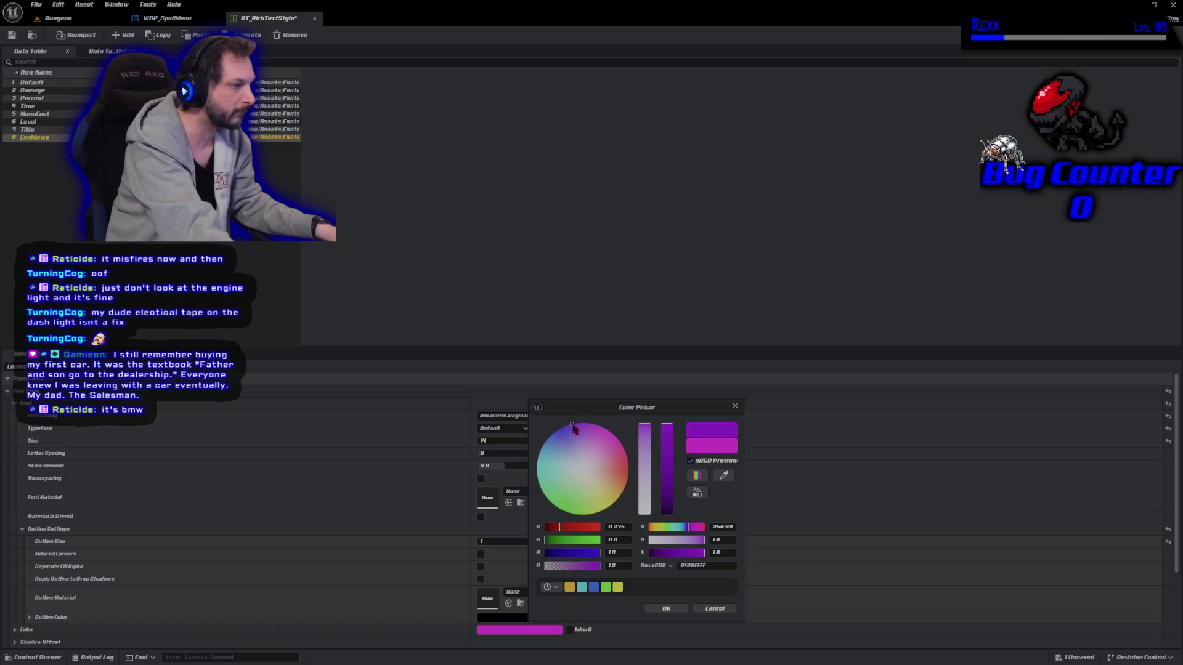
left_click(664, 609)
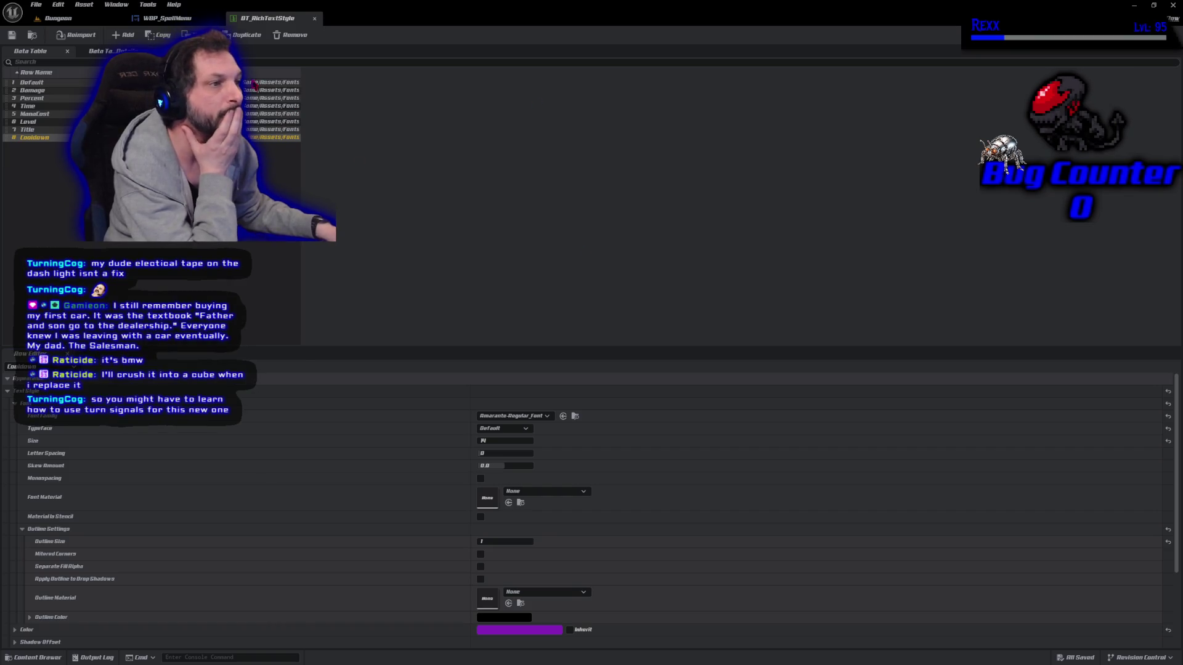
left_click(124, 37)
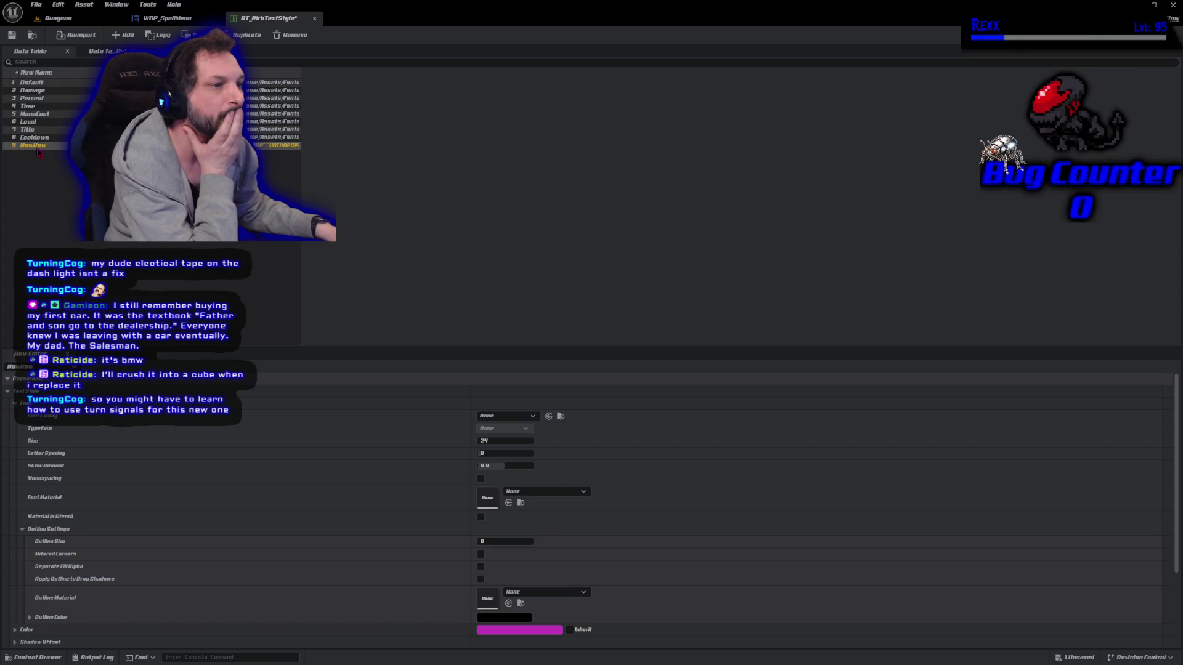
Rename the new row to Small with DavidLibre-Regular_Font, size 14 and outline size 1
double_click(37, 147)
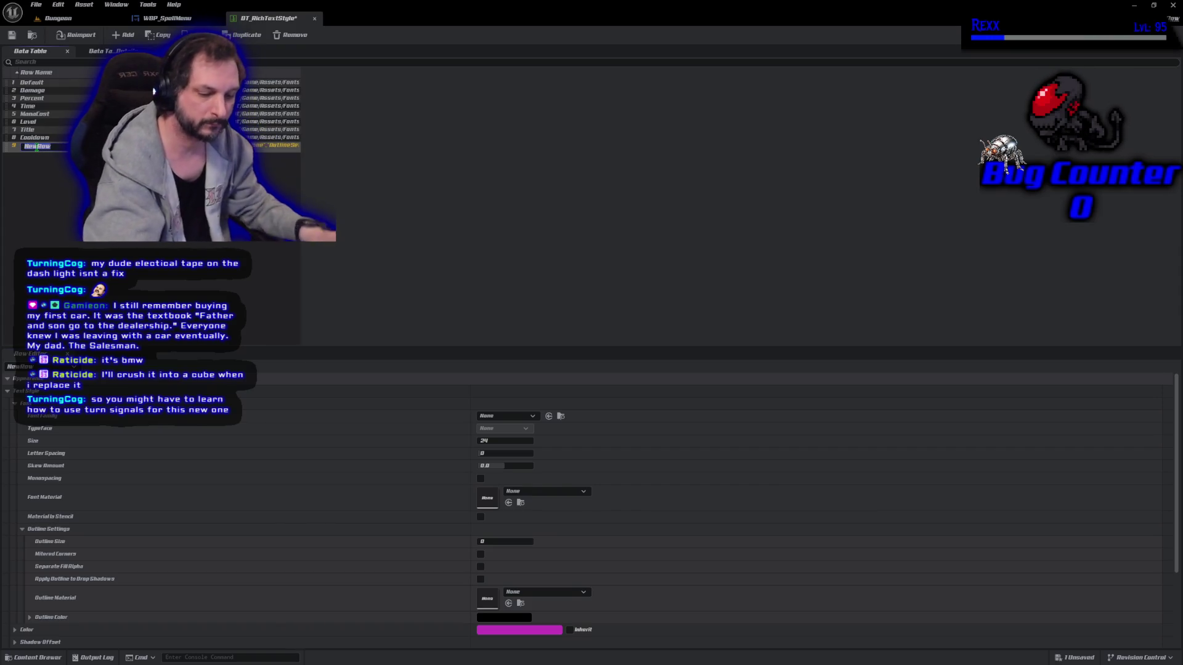
type("Small")
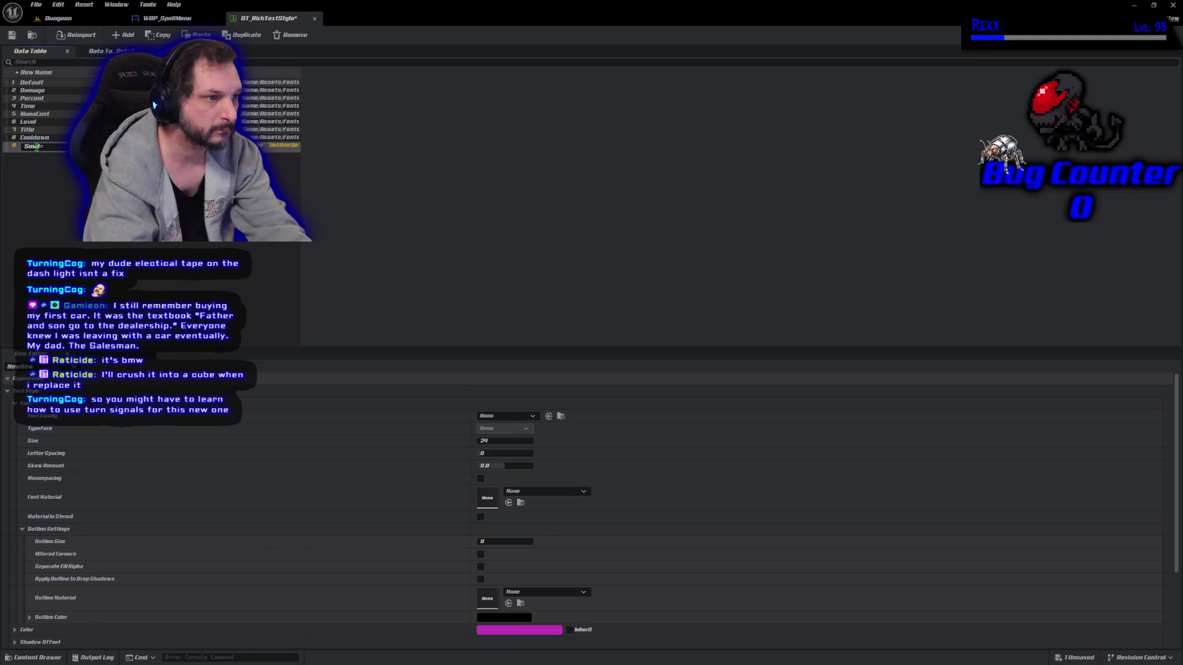
key("Return")
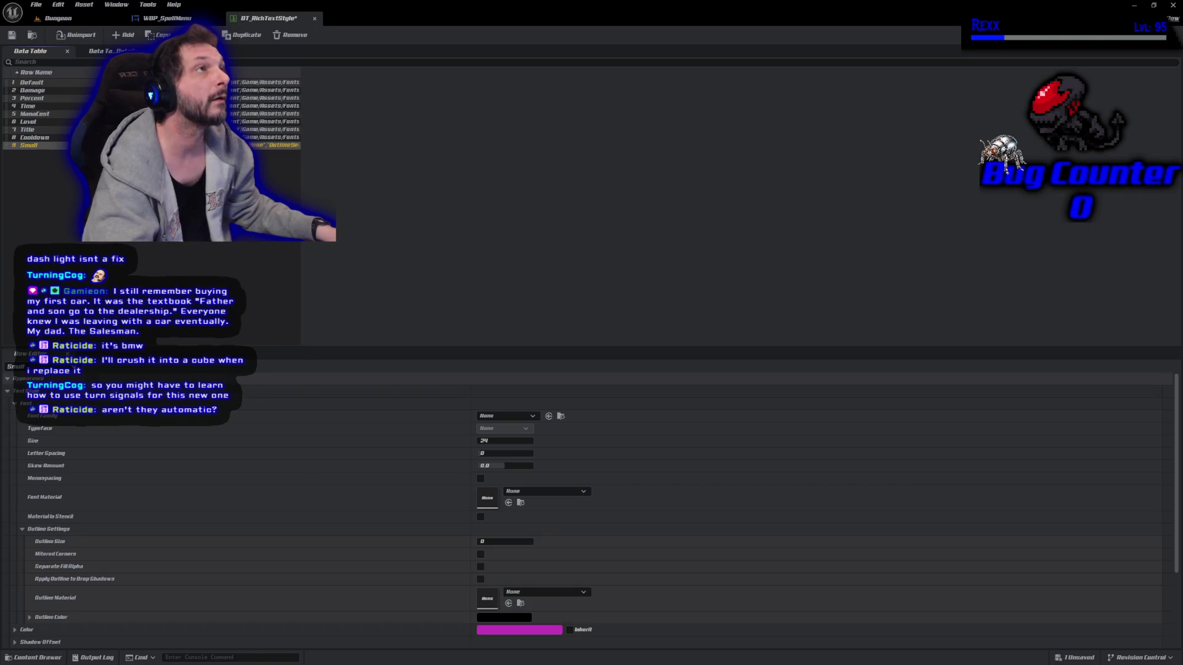
left_click(516, 416)
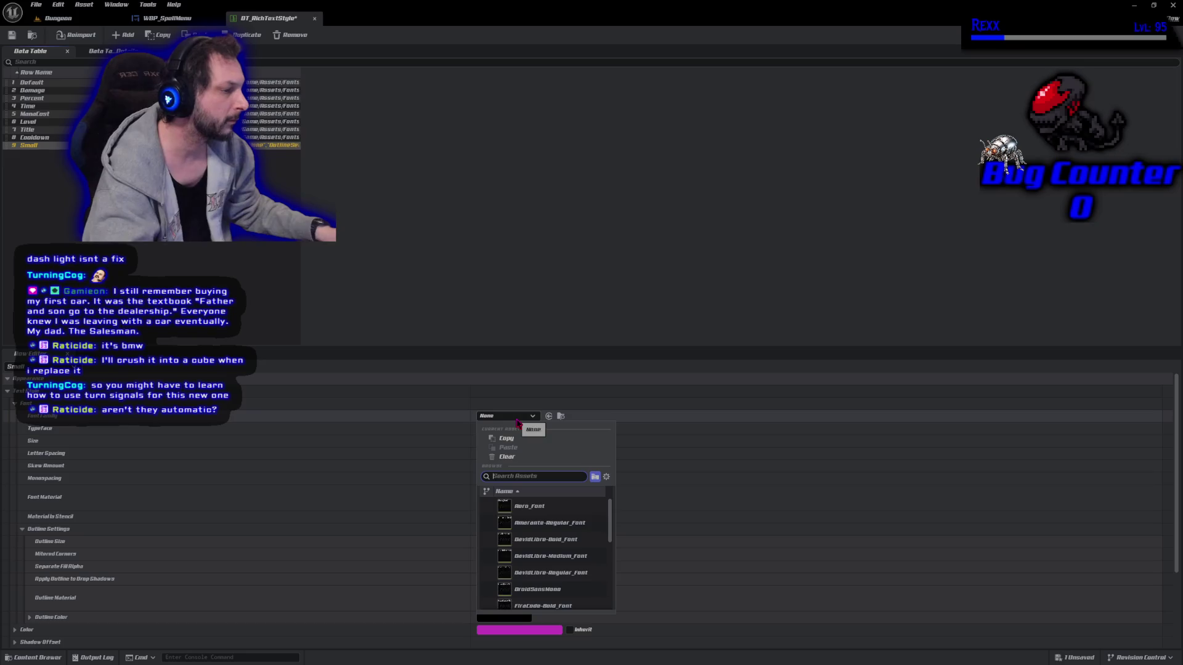
left_click(550, 572)
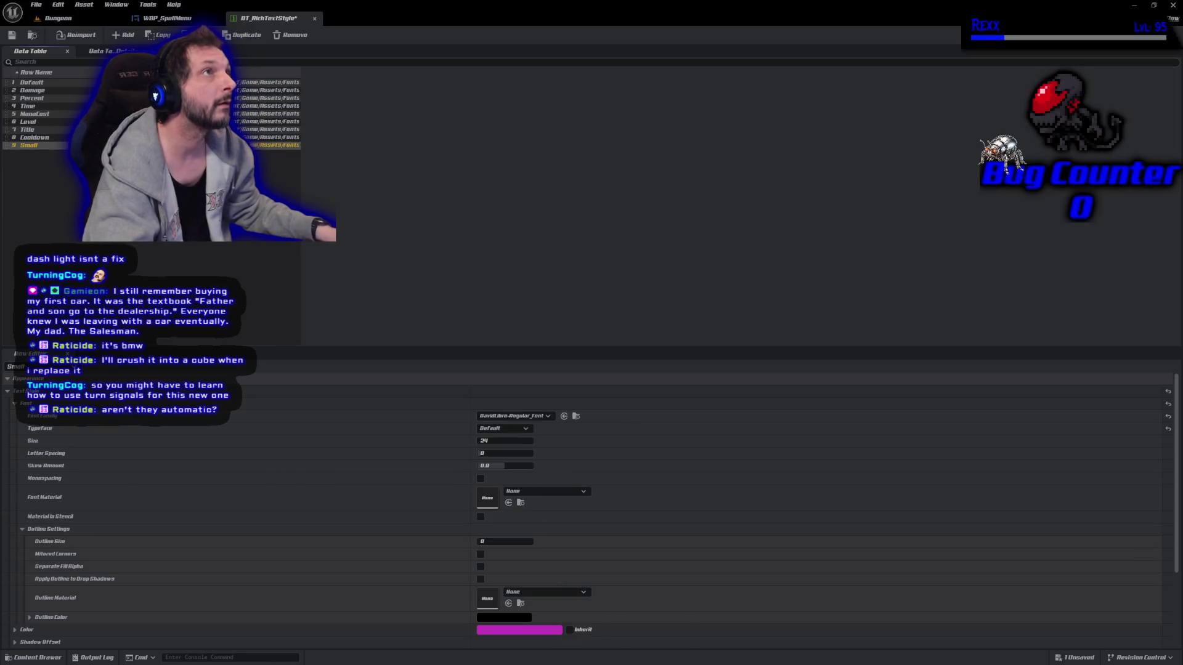
left_click(497, 441)
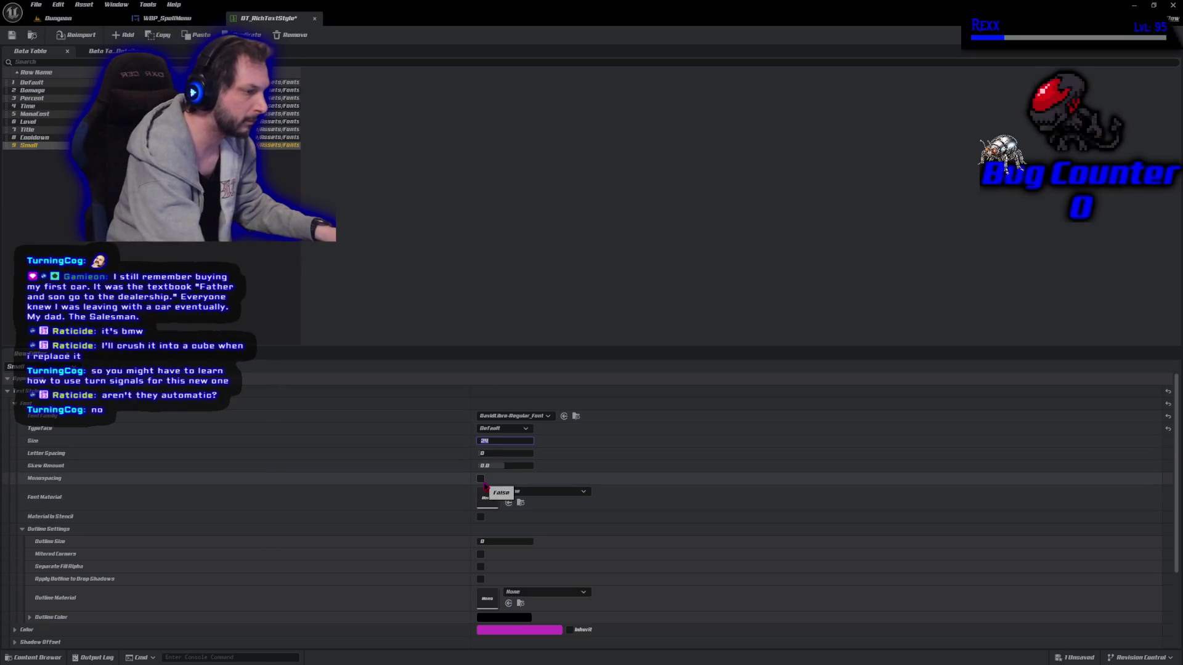
type("16")
key("Return")
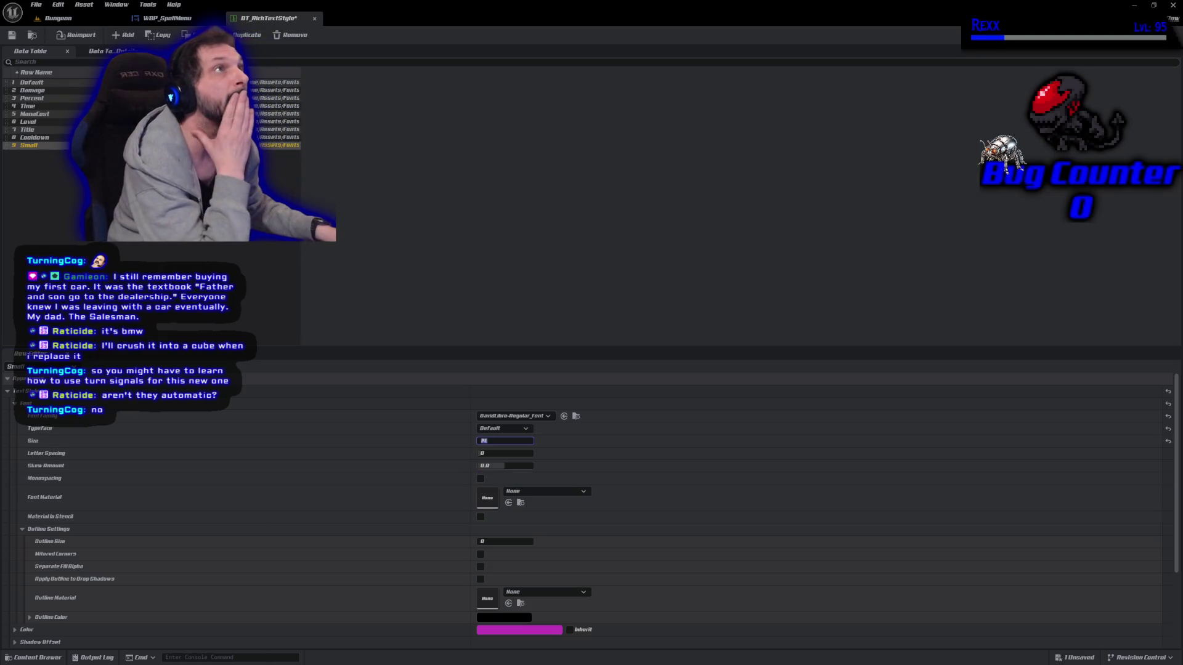
left_click(509, 542)
type("1")
key("Return")
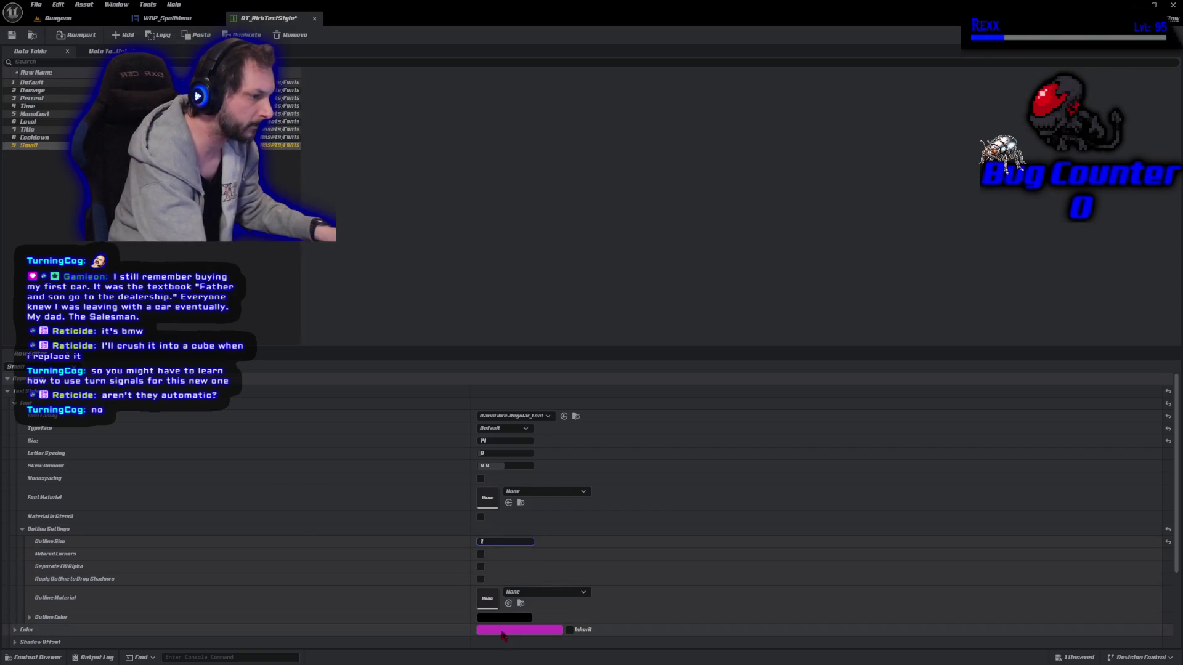
Give Small a mid-grey text colour, save DT_RichTextStyle, and return to WBP_SpellMenu
left_click(505, 631)
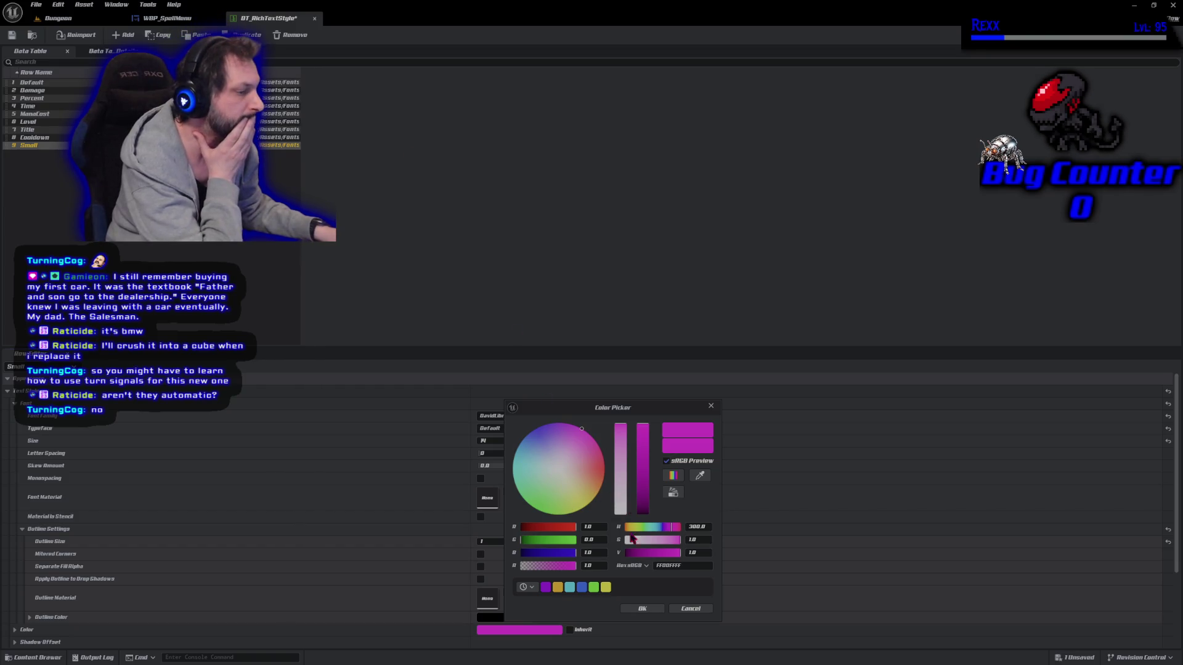
mouse_move(575, 481)
left_mouse_down()
mouse_move(560, 464)
mouse_move(579, 487)
left_mouse_up()
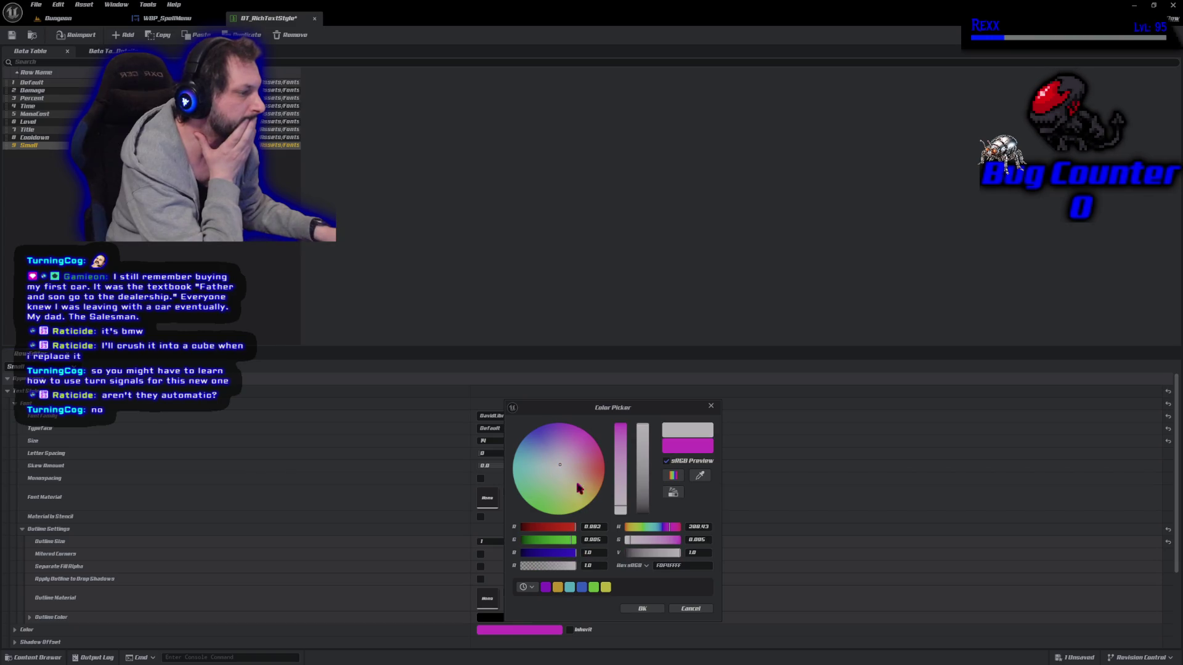
left_click_drag(645, 507, 639, 488)
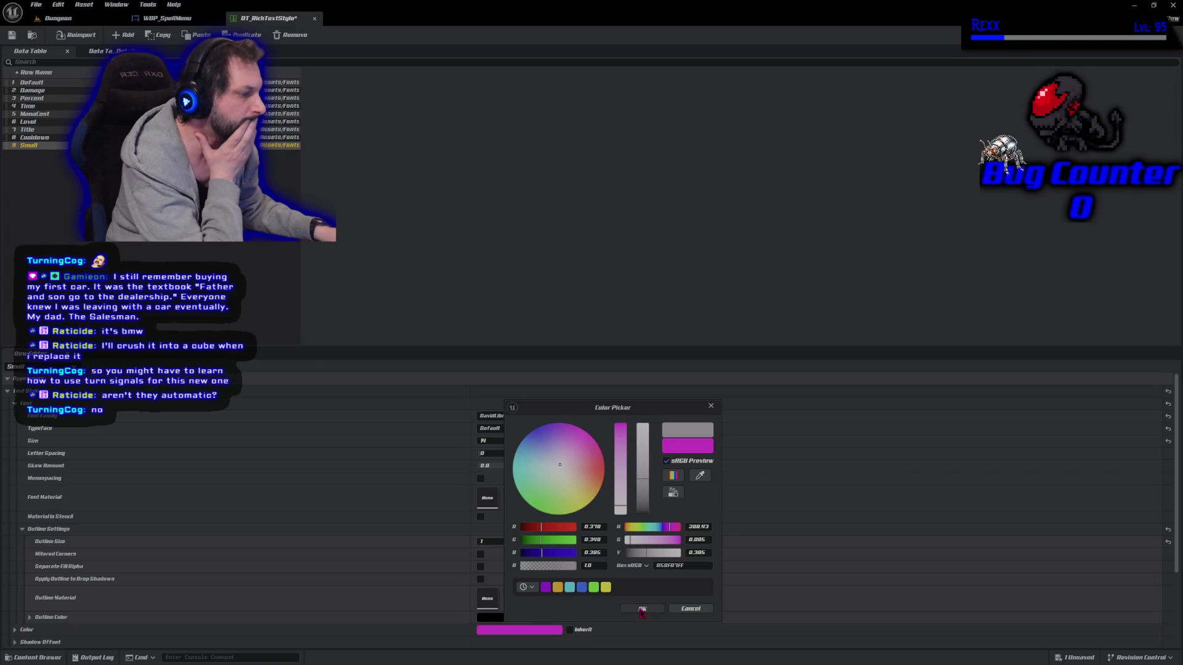
left_click(642, 608)
left_click(12, 34)
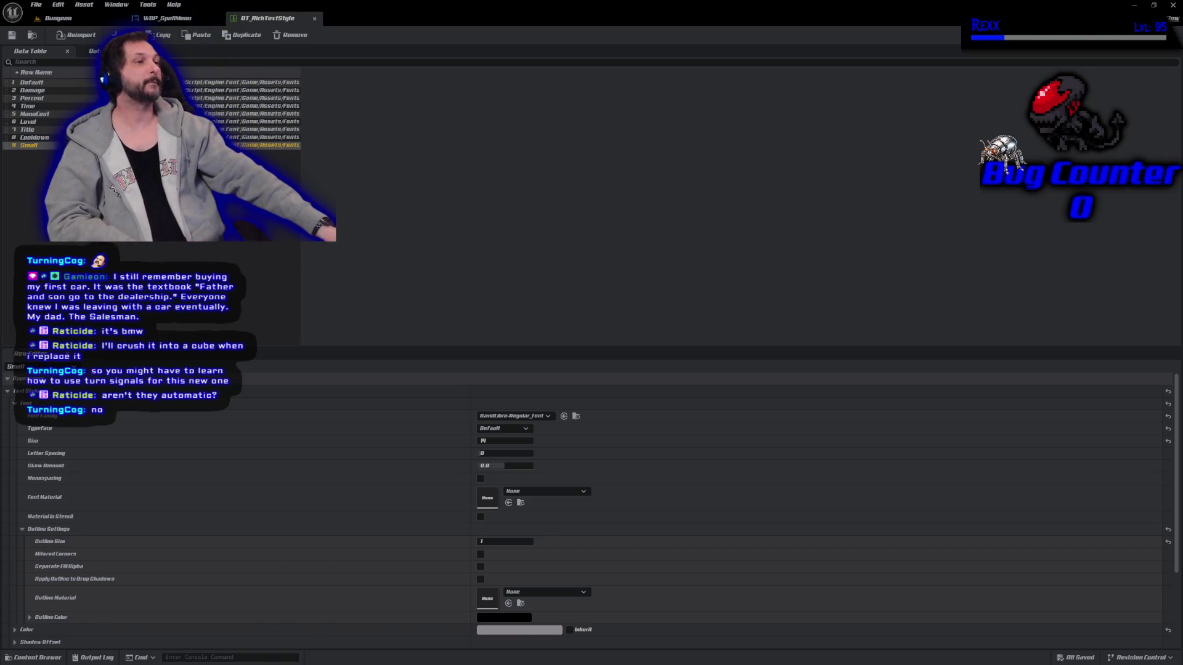
key("ctrl+Tab")
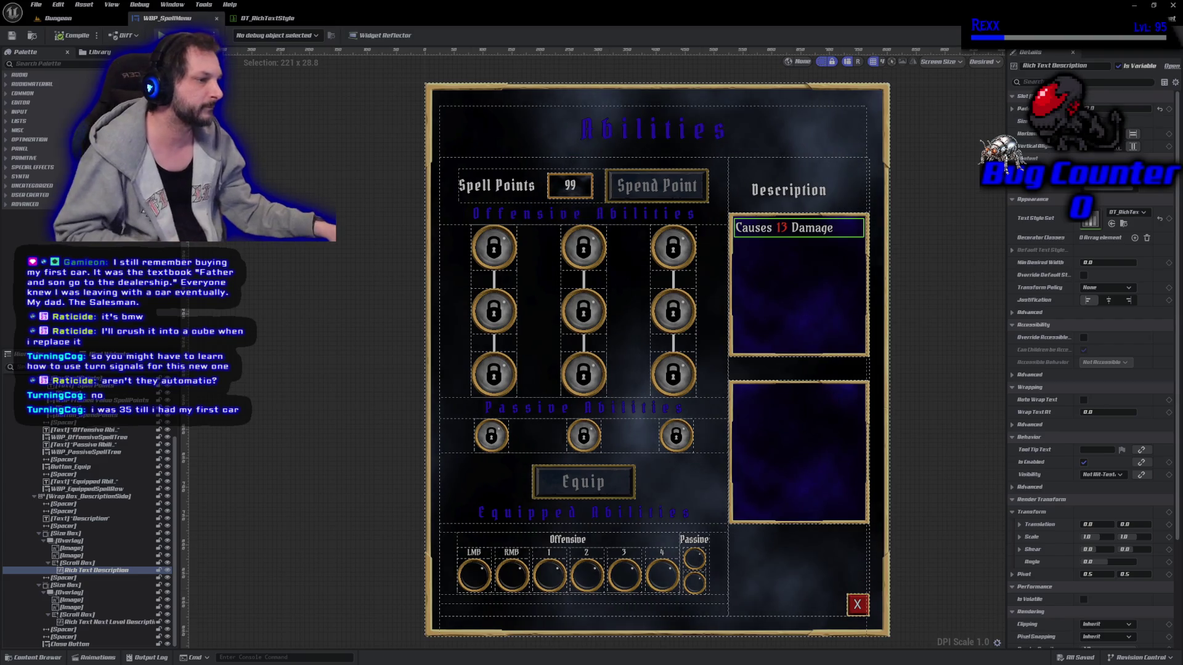
Deselect the Rich Text widget and hide the dashed outlines to preview 'Causes 13 Damage'
left_click(390, 356)
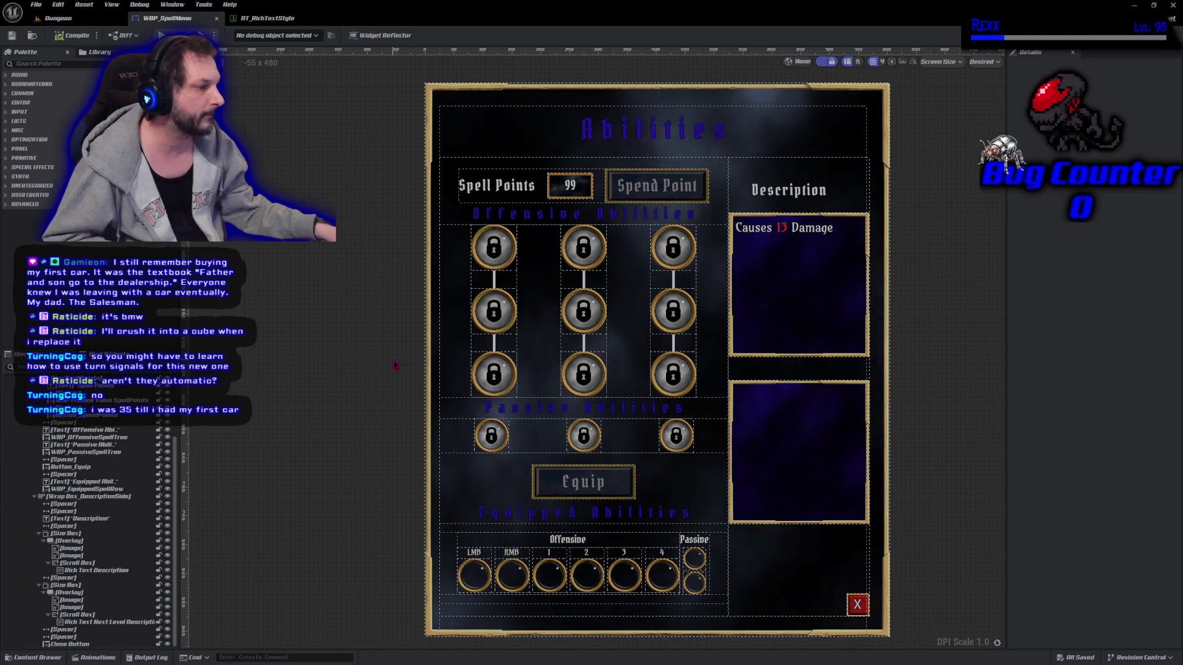
key("ctrl+shift+o")
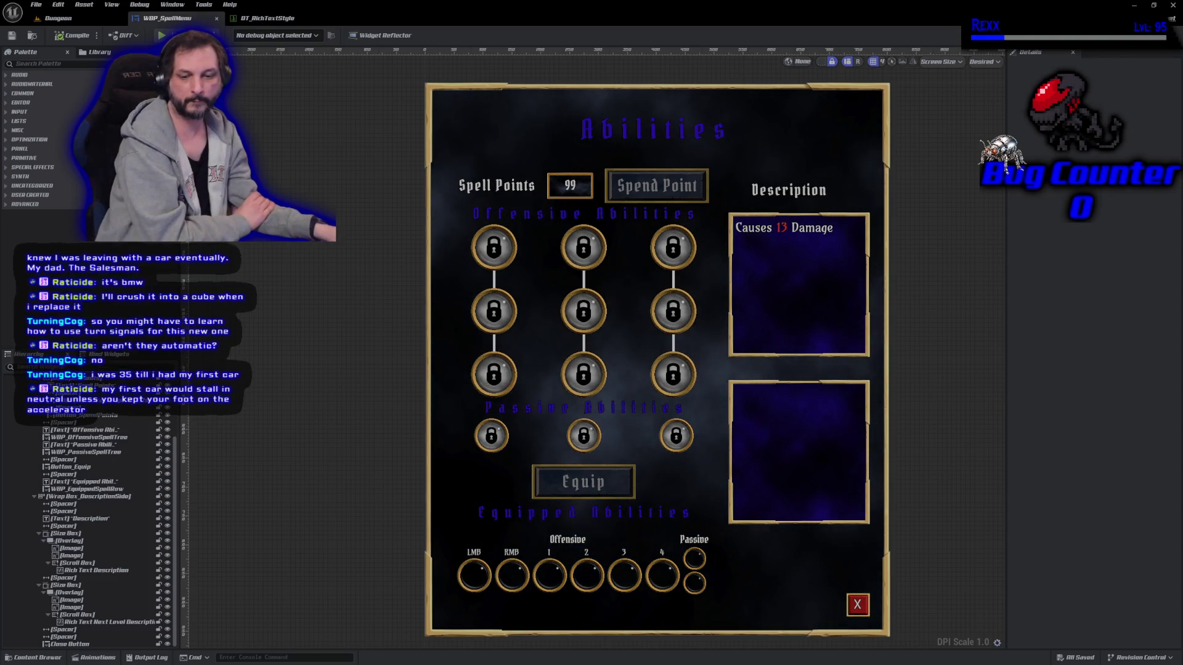
key("alt+Tab")
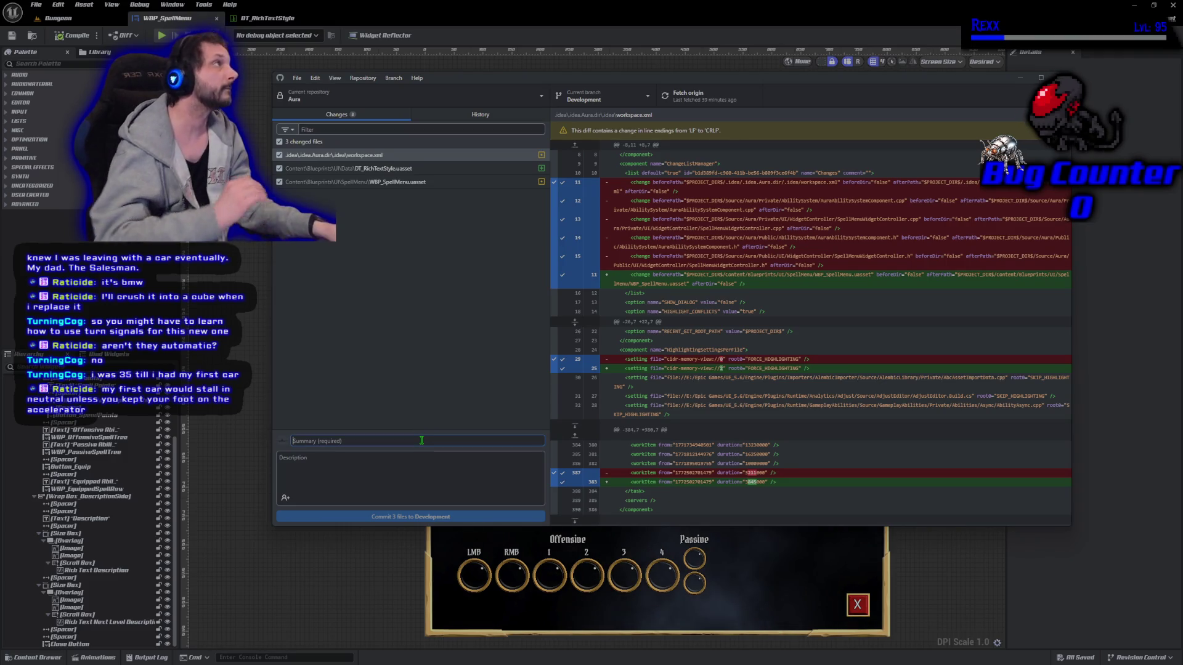
Commit the 3 changed files to Development with the summary 'Rich Text Blocks'
type("Rich Text Blocks")
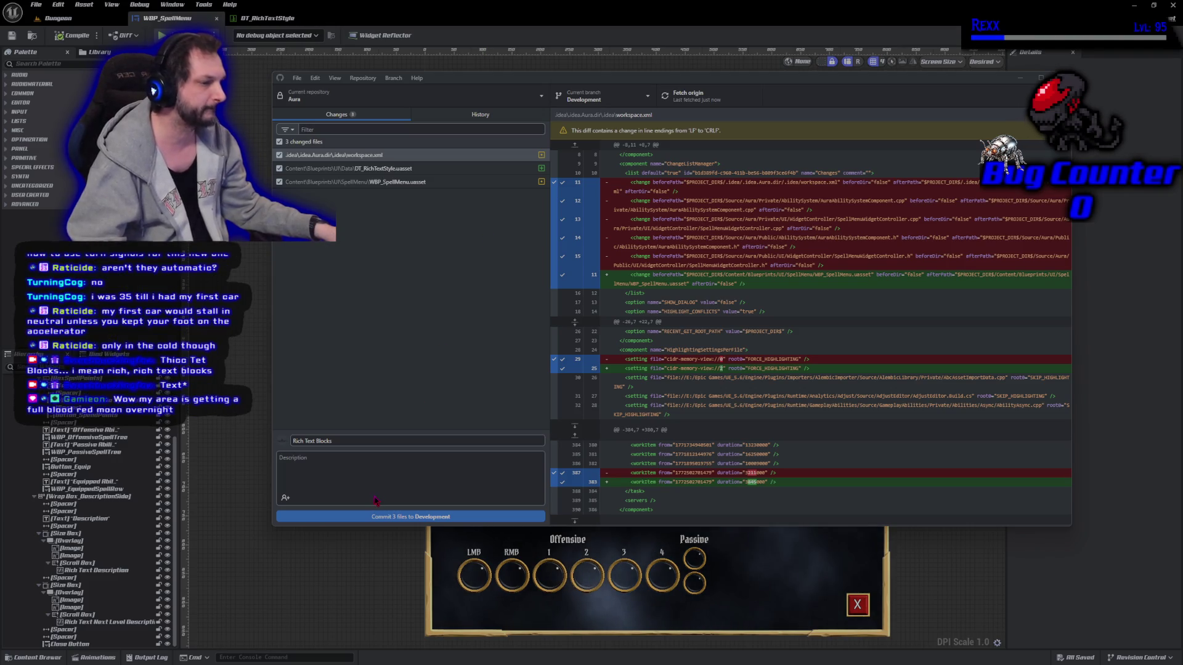
left_click(383, 517)
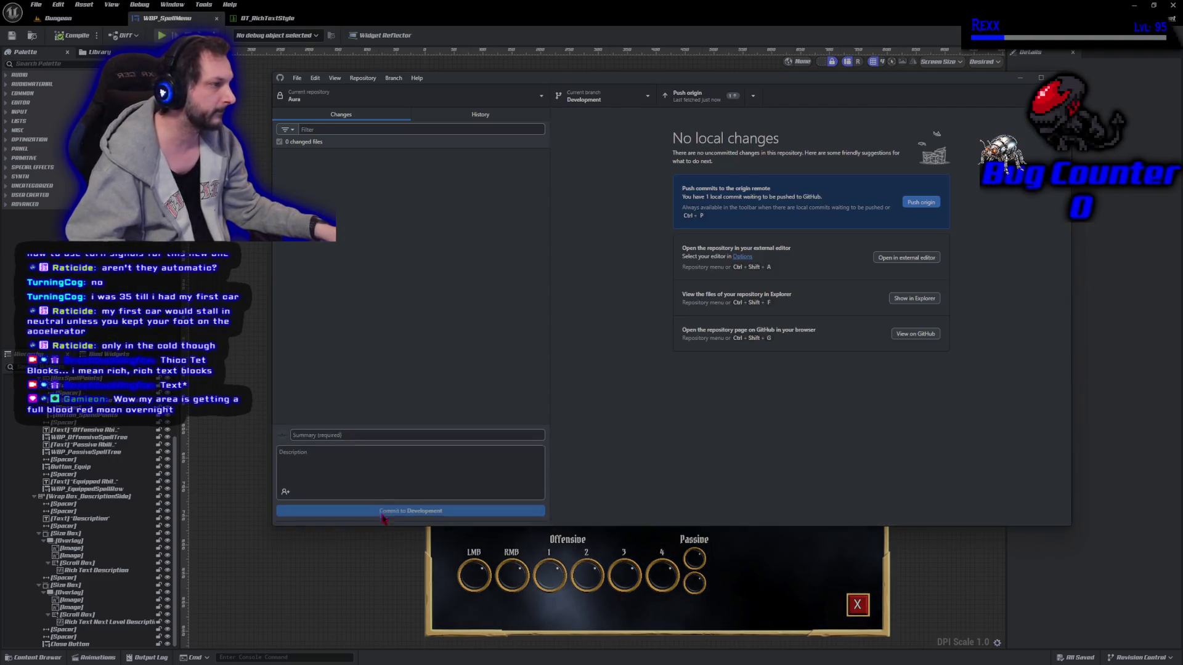